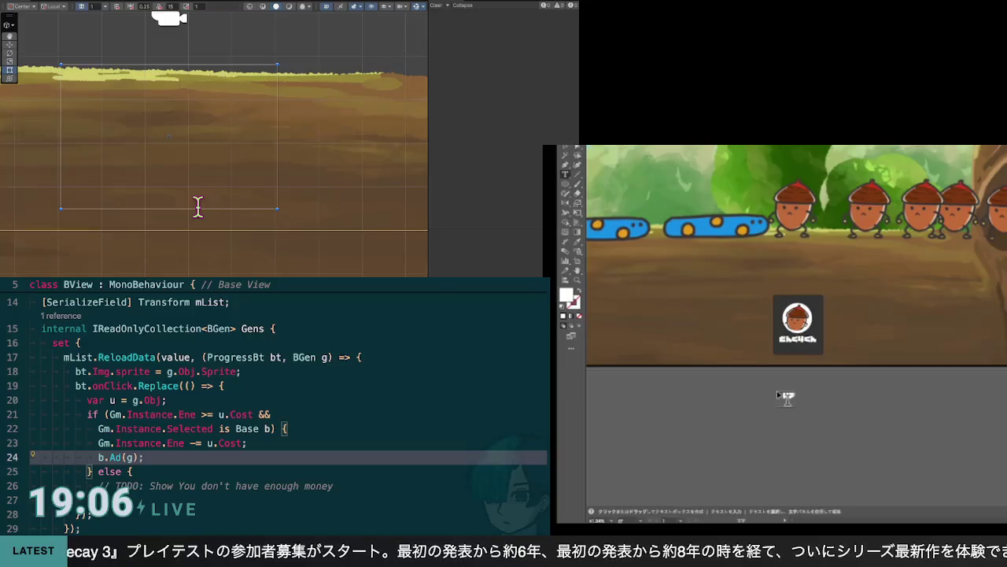
Finish typing the label below the acorn card so it reads 'HP 80/80'
type("OTE")
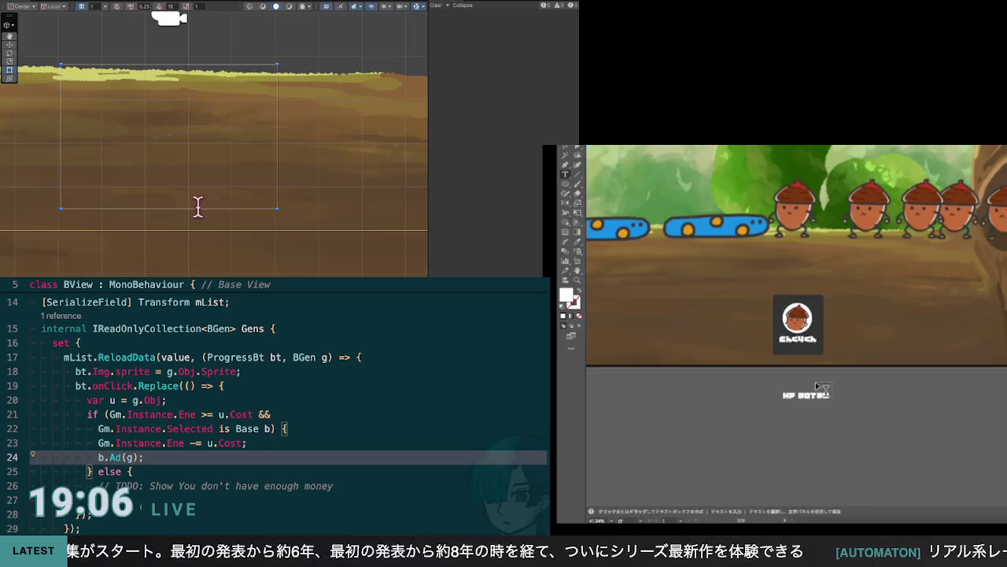
scroll(288, 386, "down", 1)
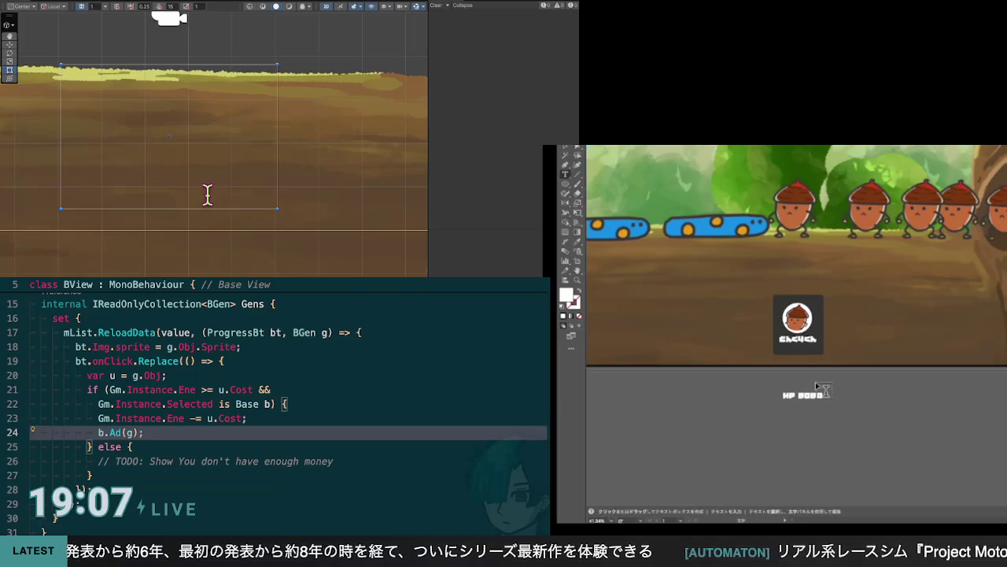
scroll(288, 385, "up", 1)
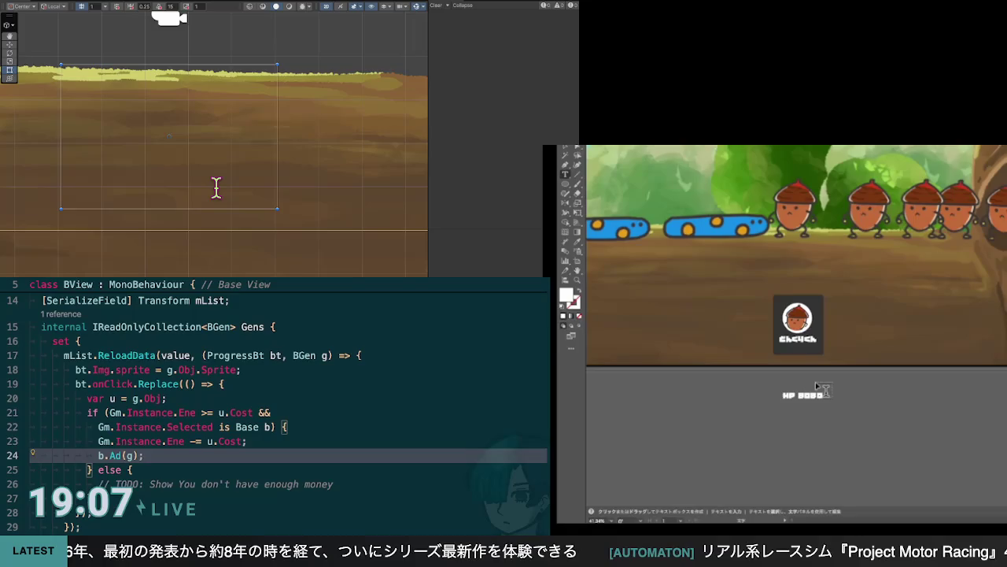
key("Up")
key("Up")
key("Up")
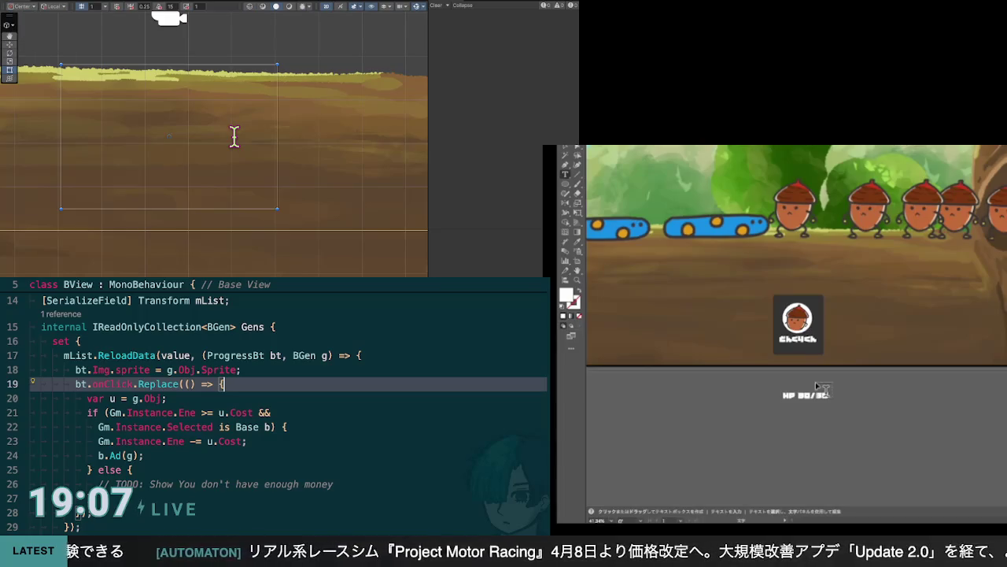
Move the HP 80/80 label onto the card, beneath the acorn icon and name
key("v")
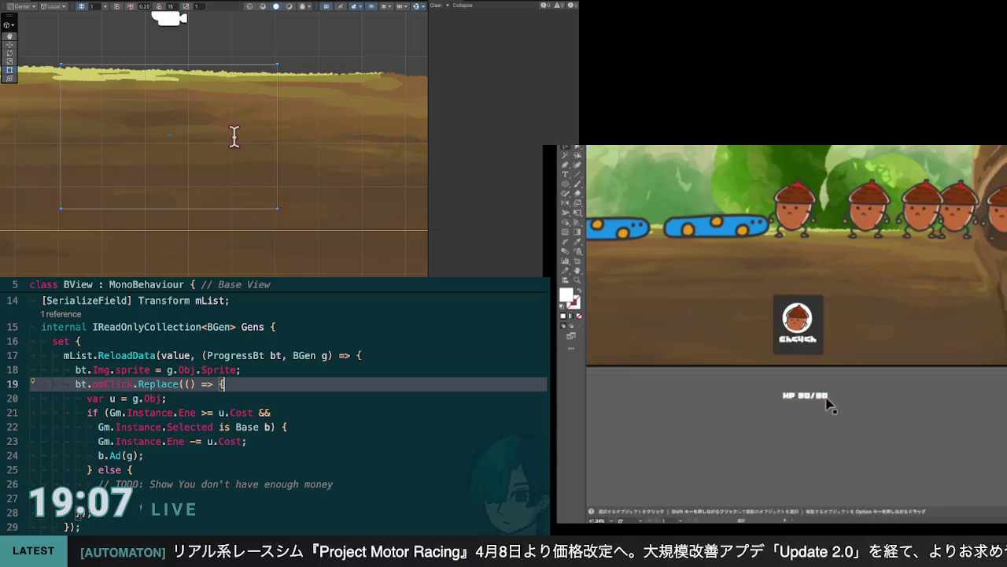
left_click_drag(826, 398, 821, 352)
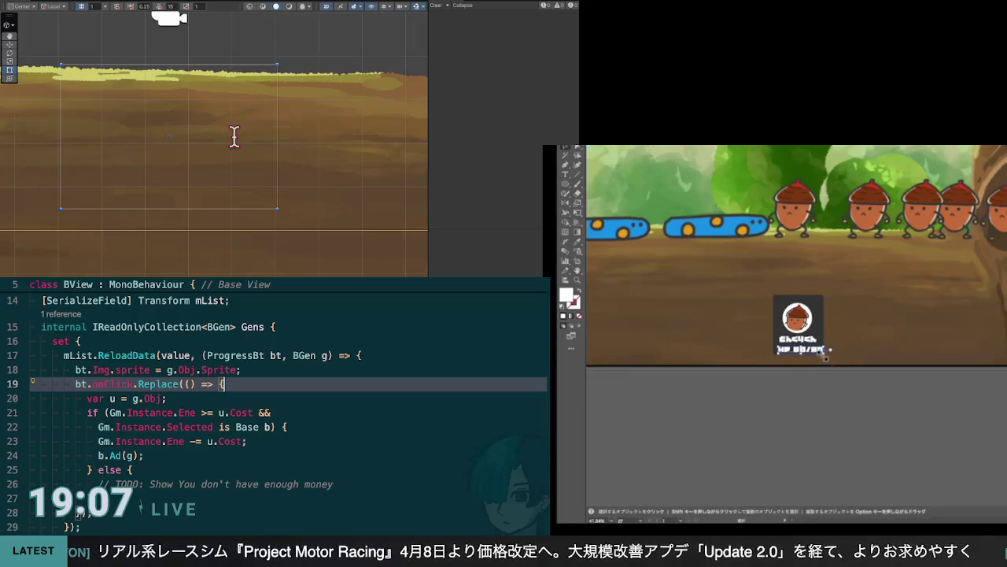
double_click(823, 353)
key("Escape")
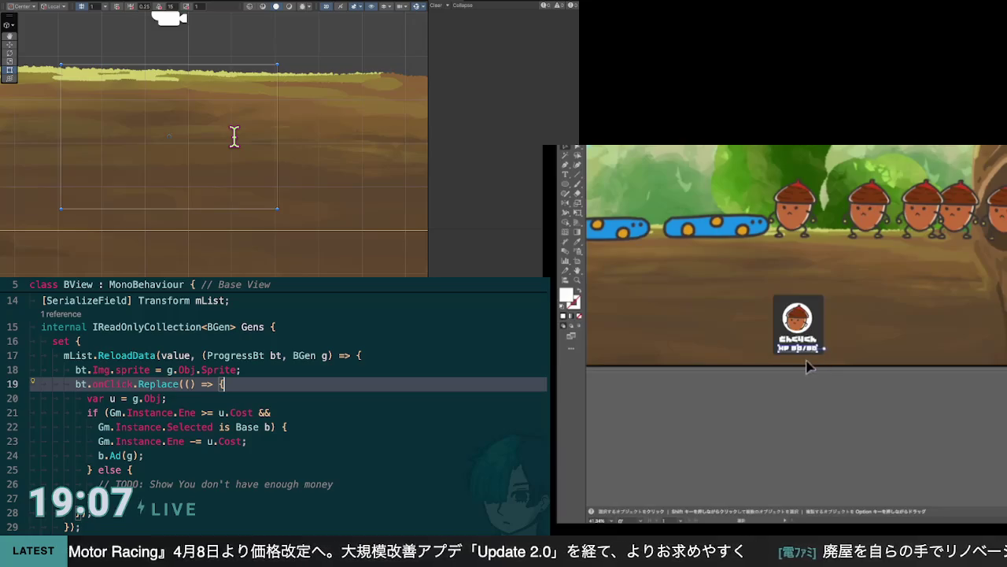
key("t")
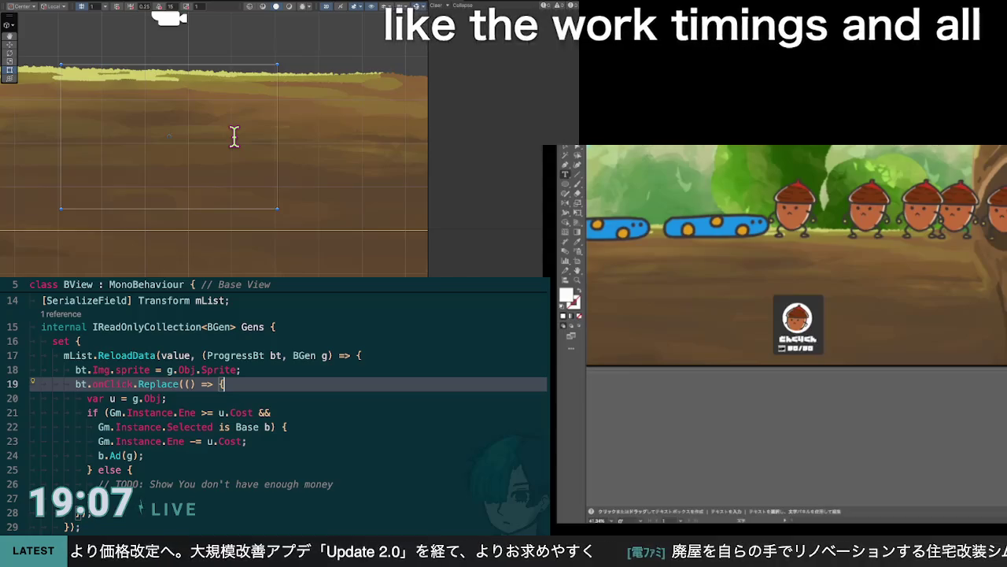
key("v")
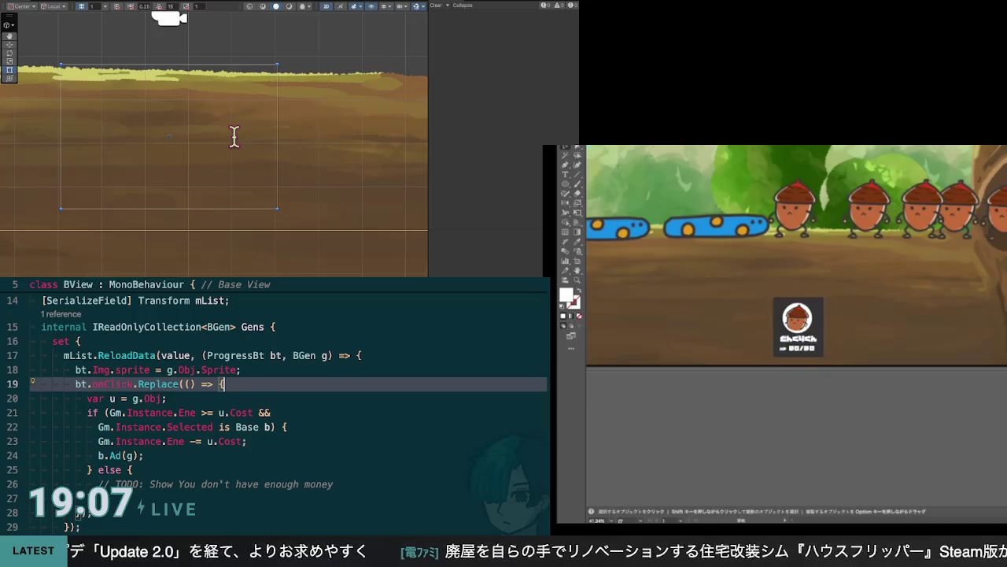
Select the acorn card, switching colour editing from fill to stroke
left_click(810, 329)
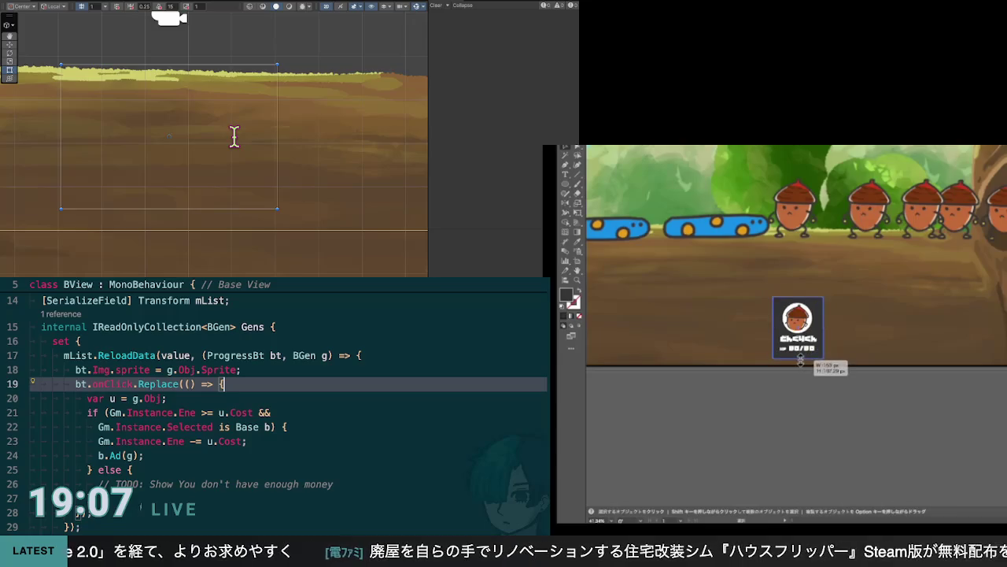
key("ctrl+shift+a")
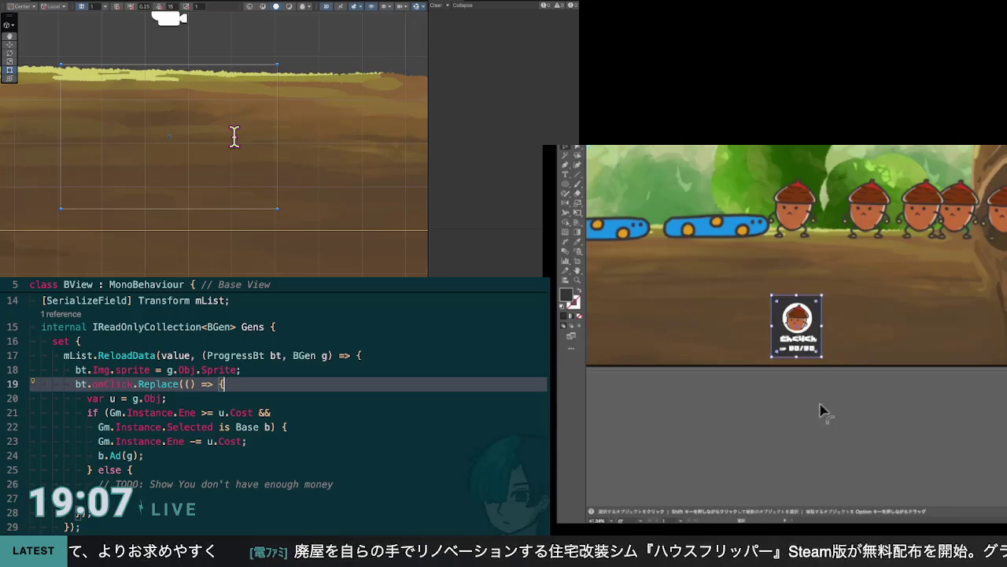
key("x")
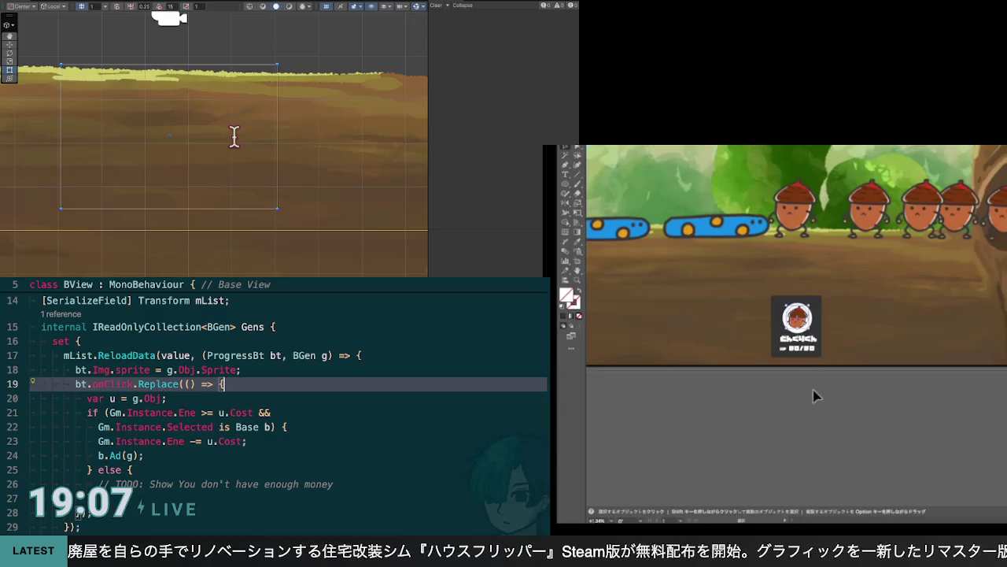
left_click(802, 338)
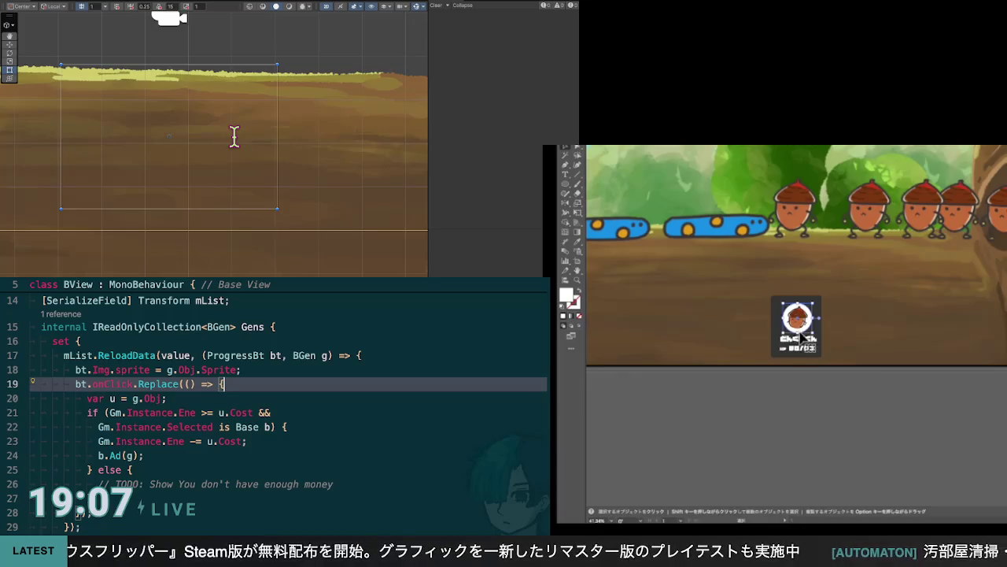
Copy the white circle below the card and draw a white triangle beside it
left_click_drag(793, 304, 781, 386)
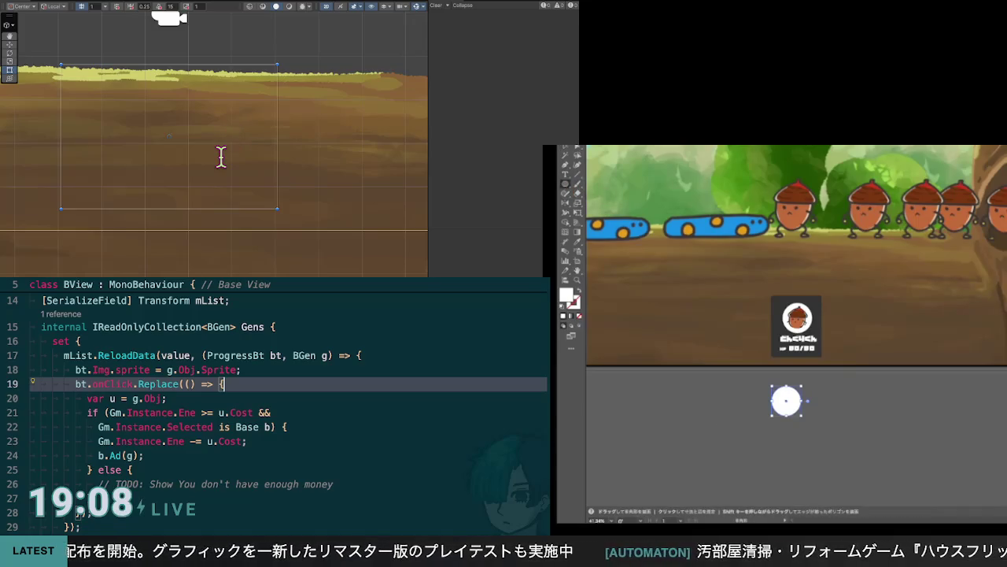
left_click_drag(726, 417, 726, 403)
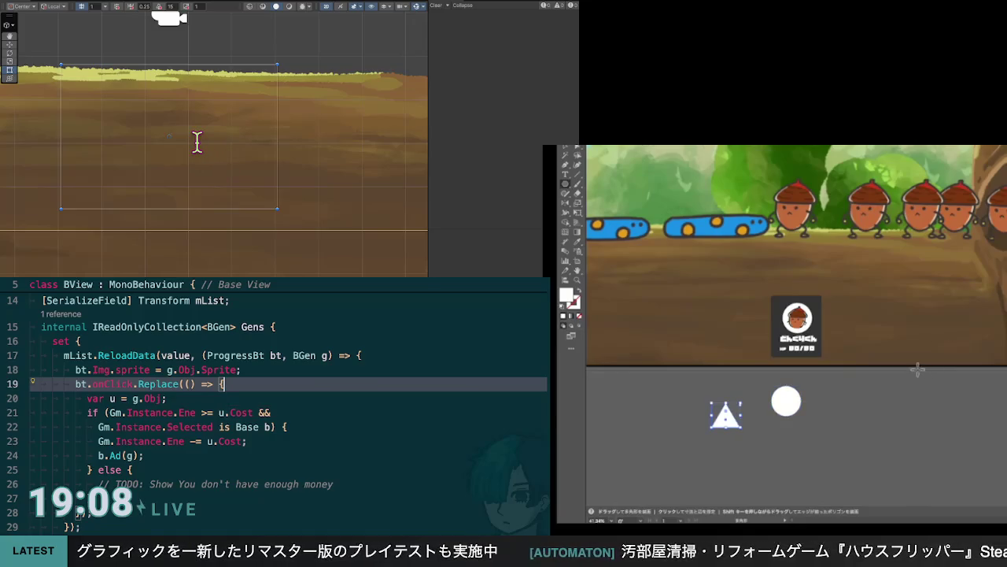
key("i")
left_click(732, 189)
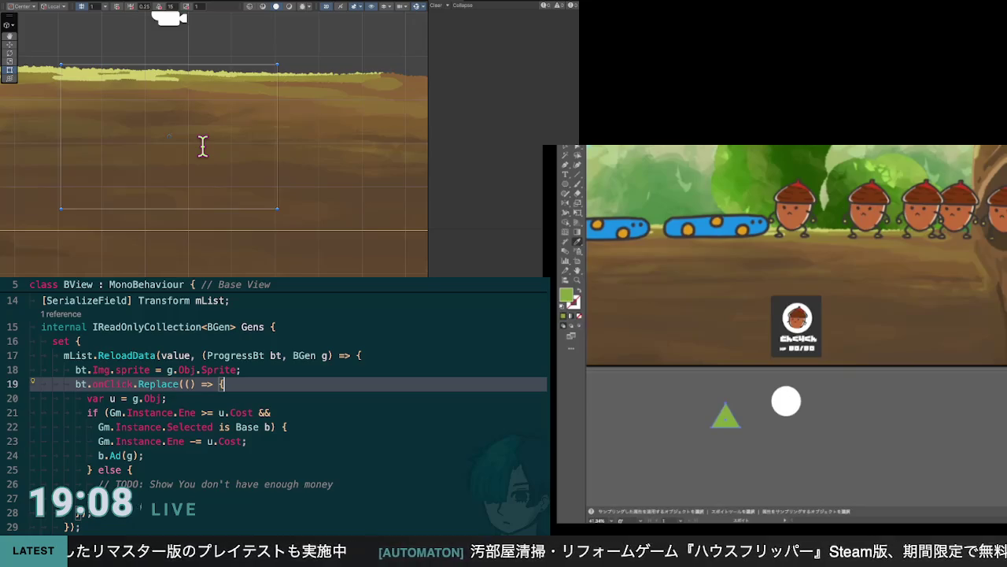
key("v")
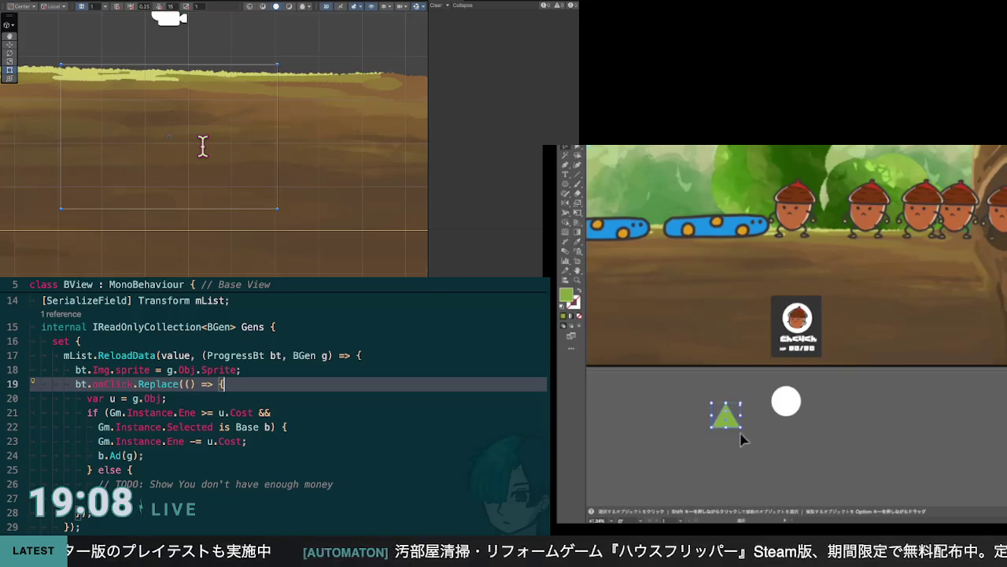
Undo the triangle's green fill, colour the copied circle green, and shift it down-left
left_click(750, 430)
key("ctrl+z")
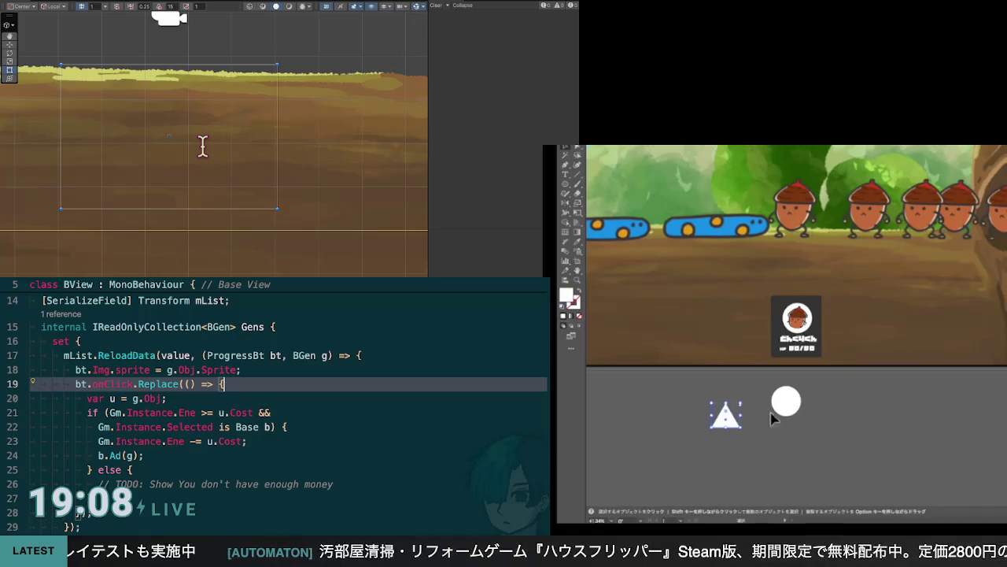
left_click(786, 406)
key("i")
key("Down")
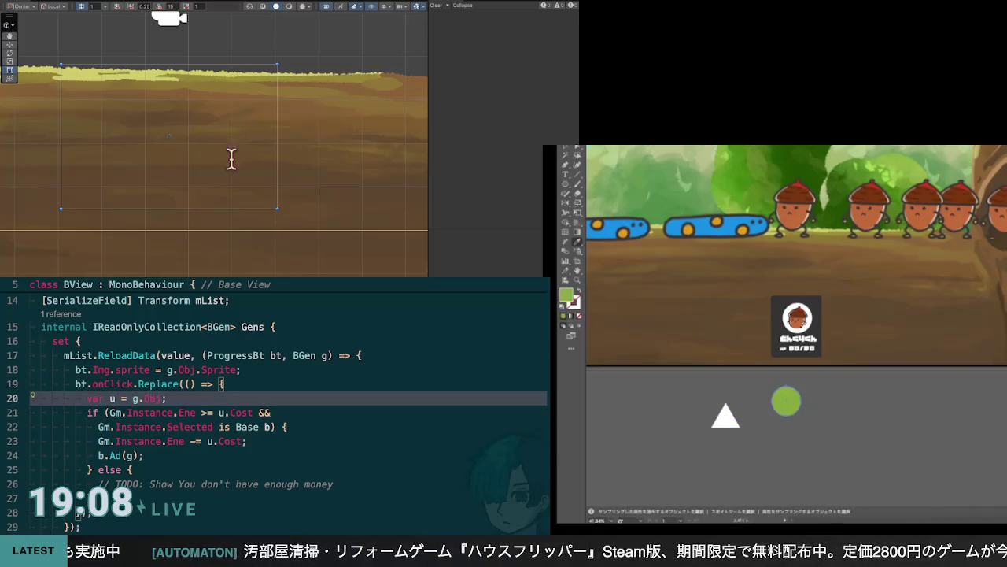
left_click(219, 215)
key("v")
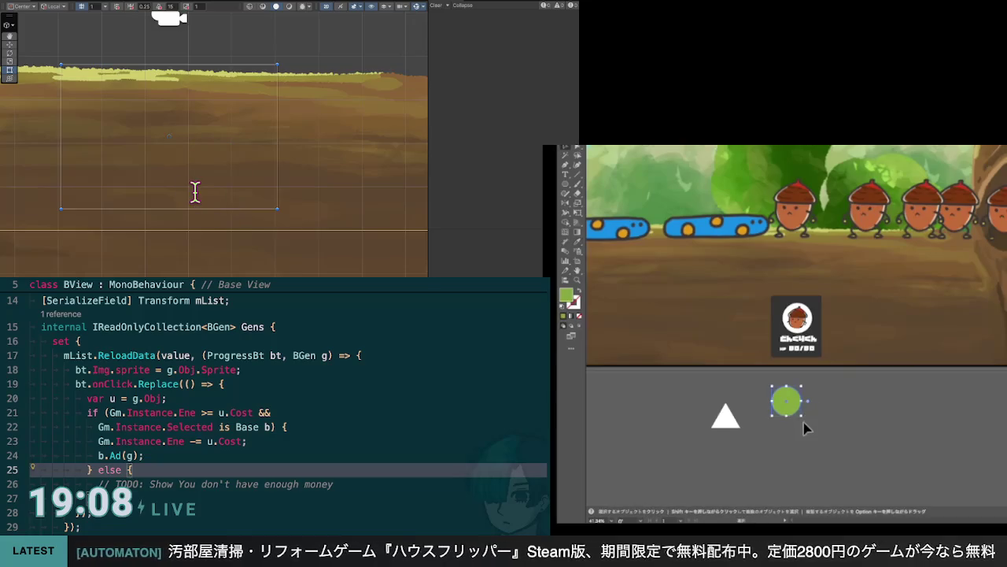
left_click_drag(791, 405, 782, 422)
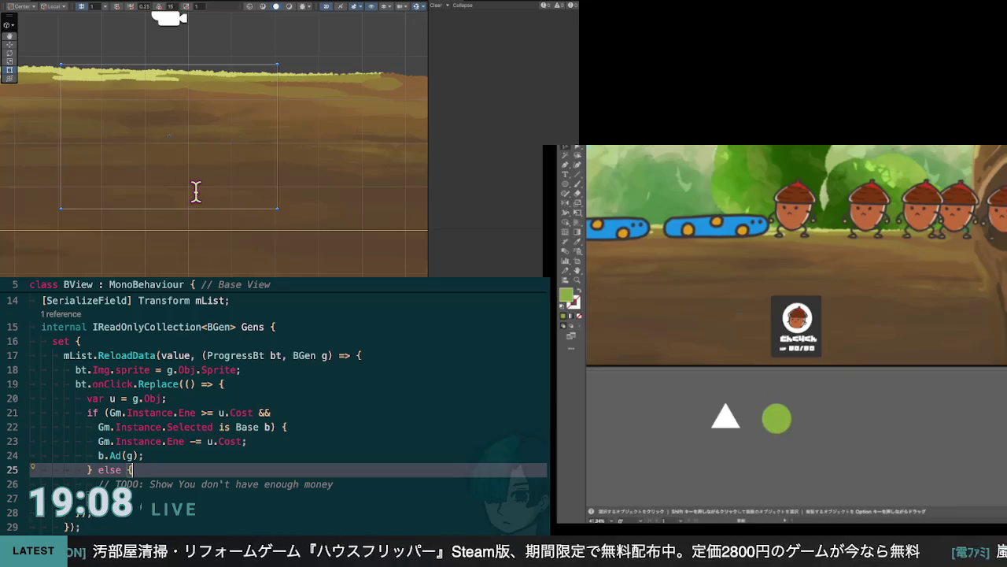
Fill the acorn icon's backing circle with green and move the triangle onto the green circle
left_click(797, 319)
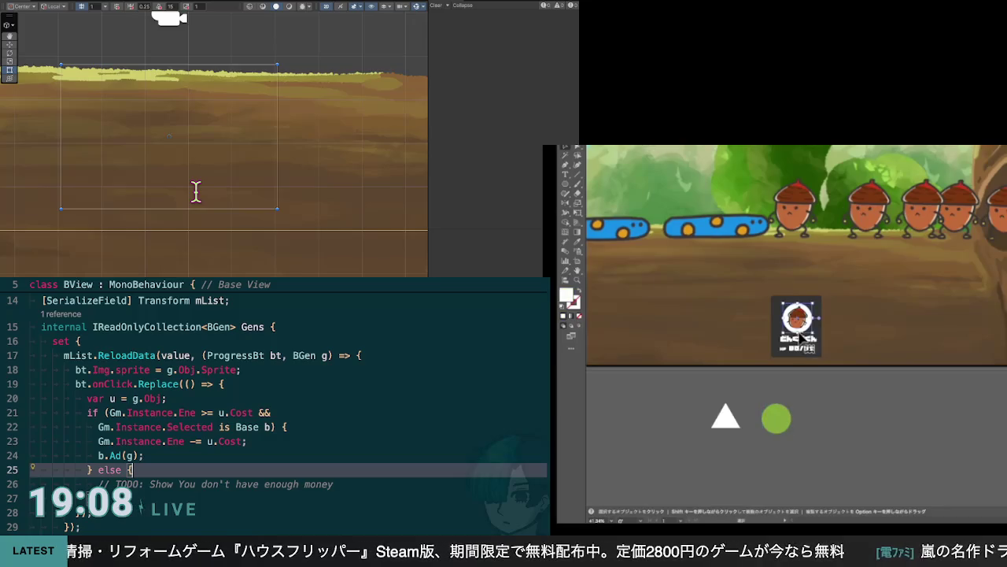
key("i")
left_click(786, 416)
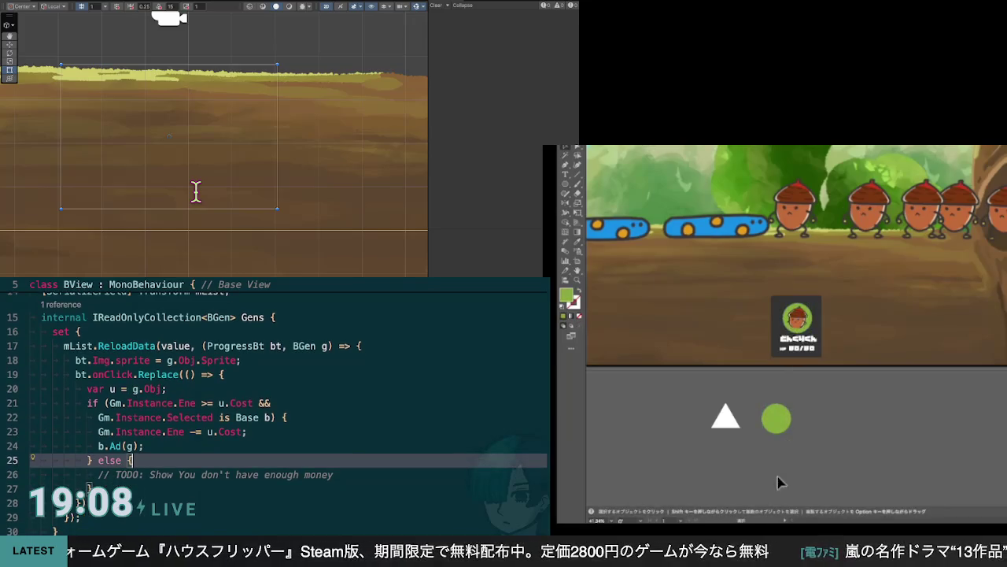
left_click_drag(732, 427, 799, 420)
Rotate the white triangle to point right and enlarge it
left_click(795, 412)
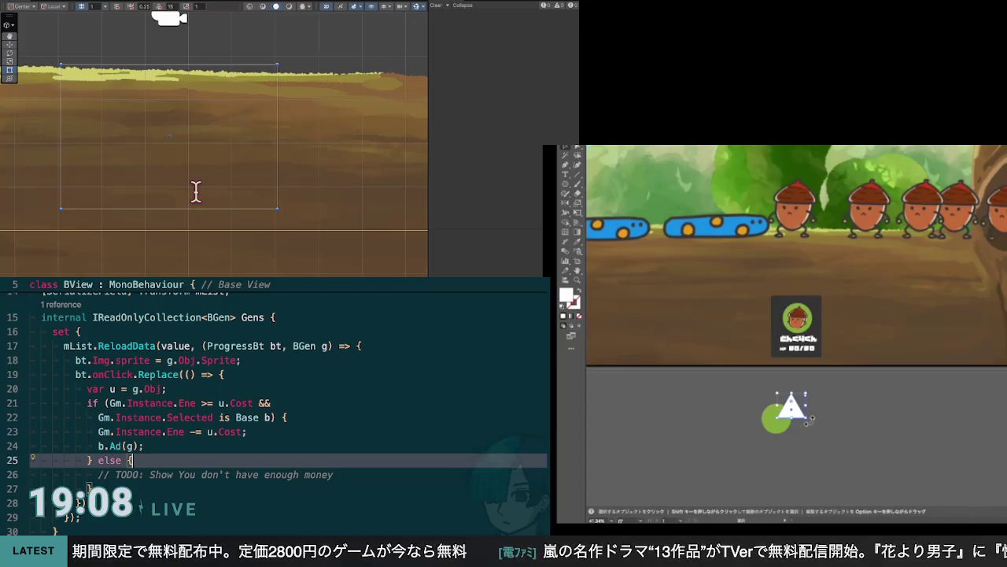
mouse_move(809, 419)
left_mouse_down()
mouse_move(815, 411)
mouse_move(803, 395)
mouse_move(762, 387)
mouse_move(798, 405)
left_mouse_up()
key("Up")
key("Up")
key("Down")
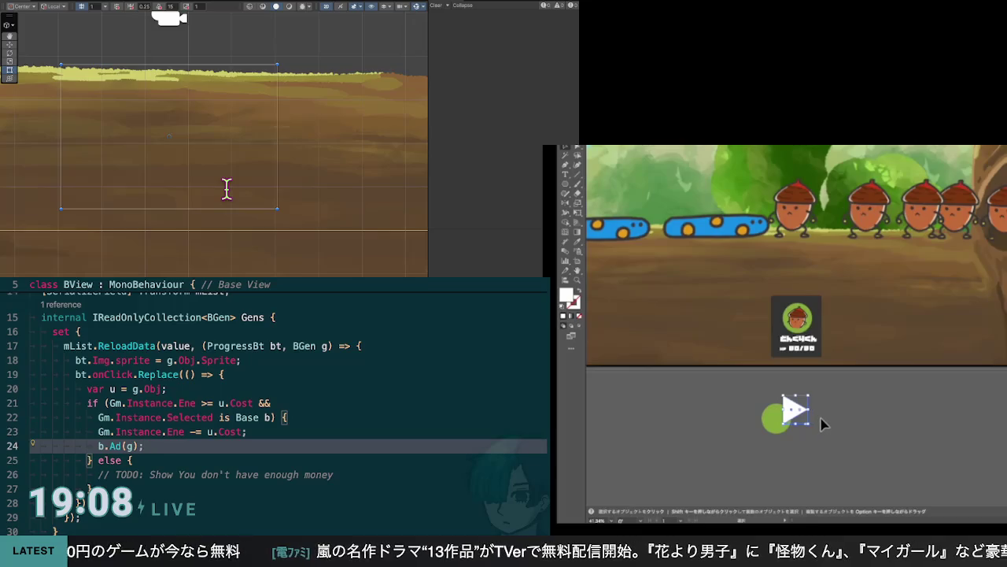
left_click_drag(821, 425, 818, 421)
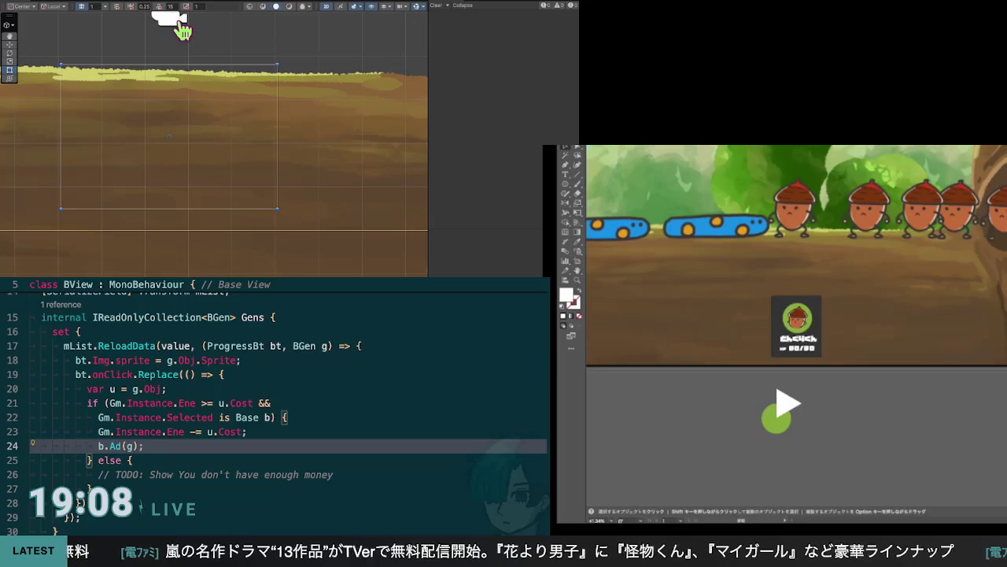
Redo the green circle on the badge and select it
key("ctrl+Tab")
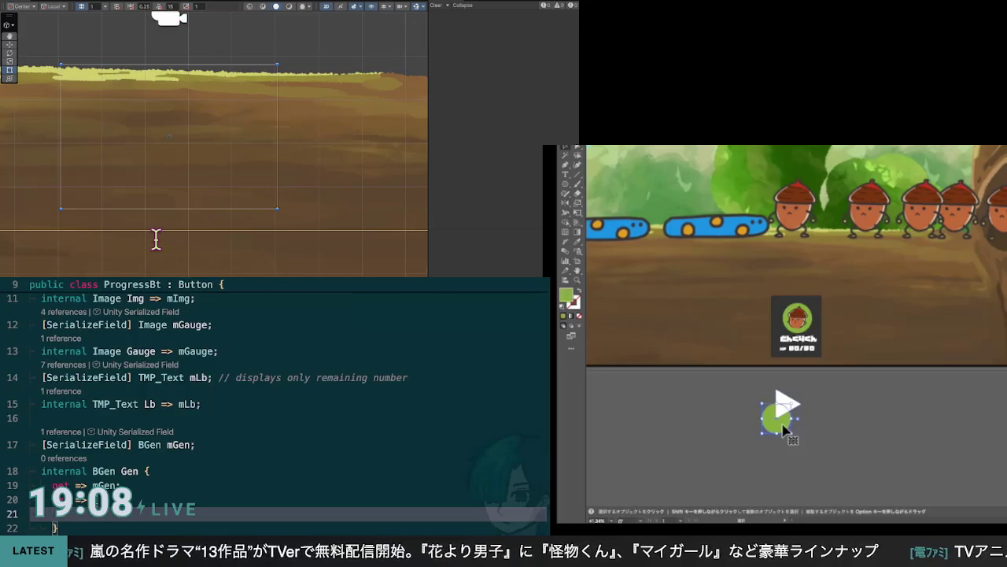
left_click(782, 425)
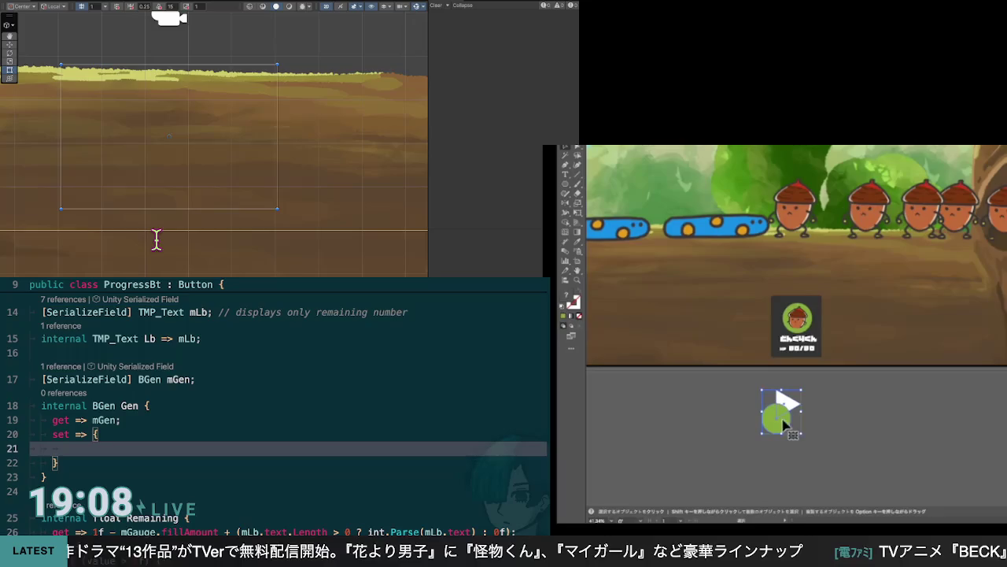
key("alt+Up")
key("ctrl+z")
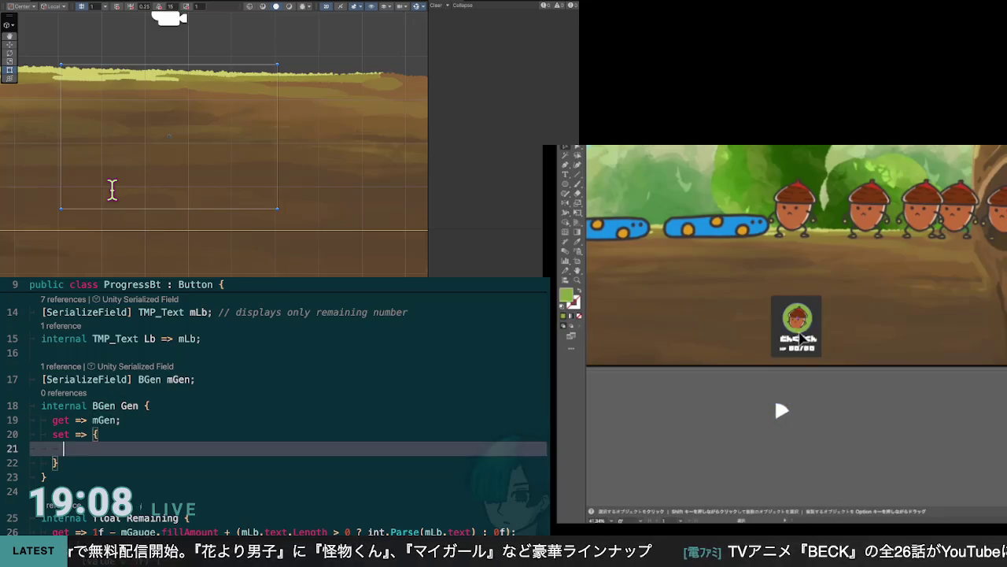
key("ctrl+shift+z")
key("ctrl+shift+z")
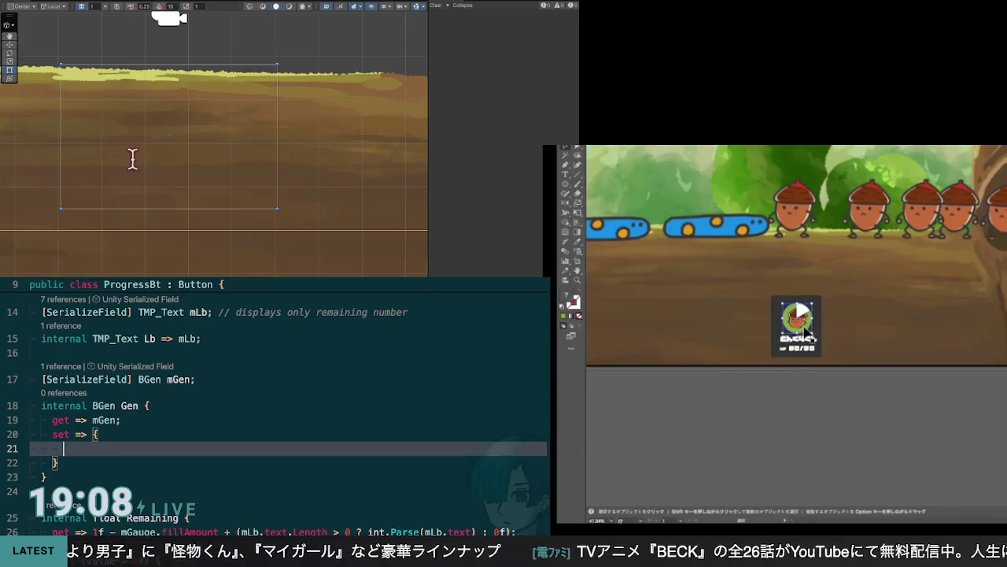
left_click(801, 331)
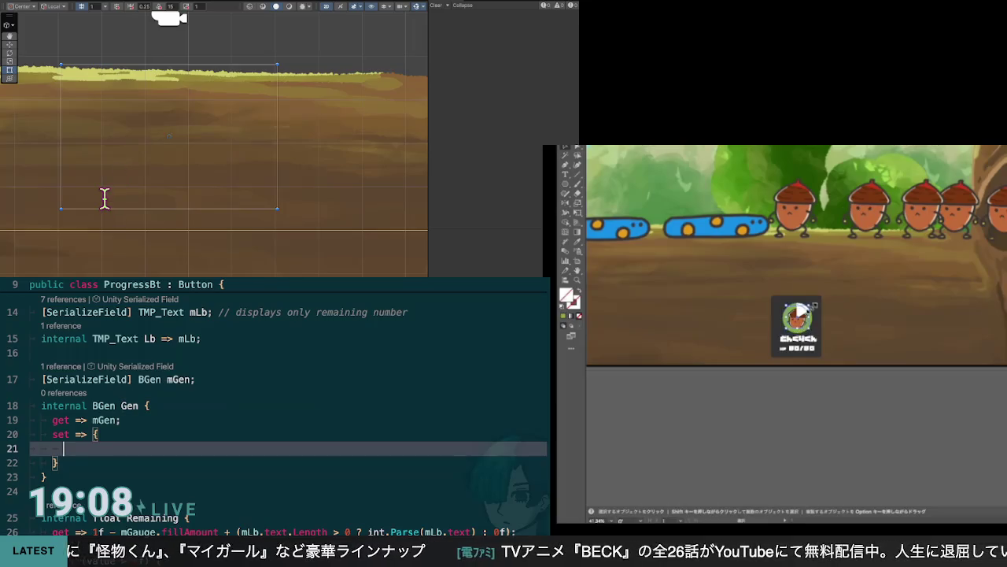
Check line 27 of the BView class code, then return to ProgressBt
key("ctrl+Tab")
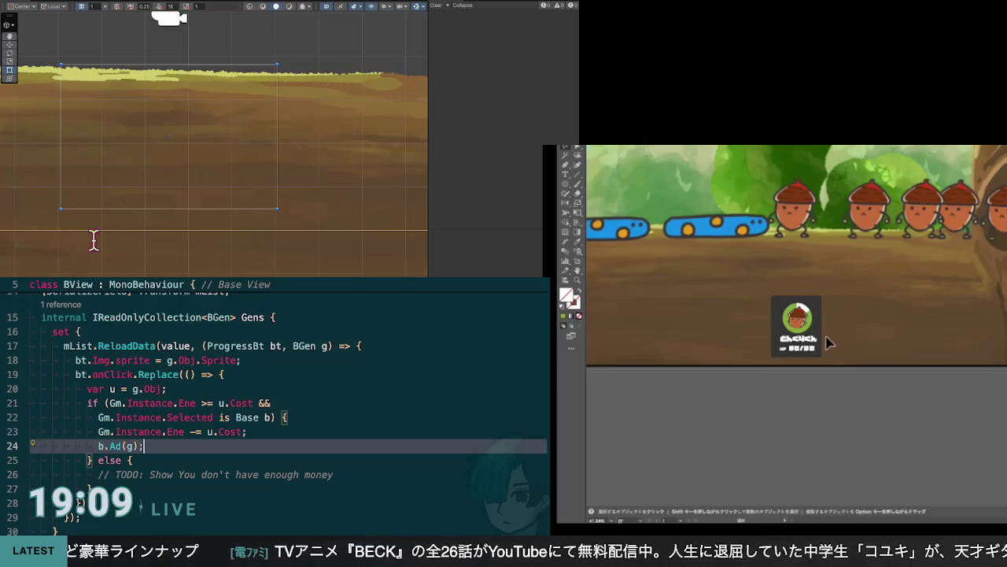
key("Down")
key("Down")
key("Down")
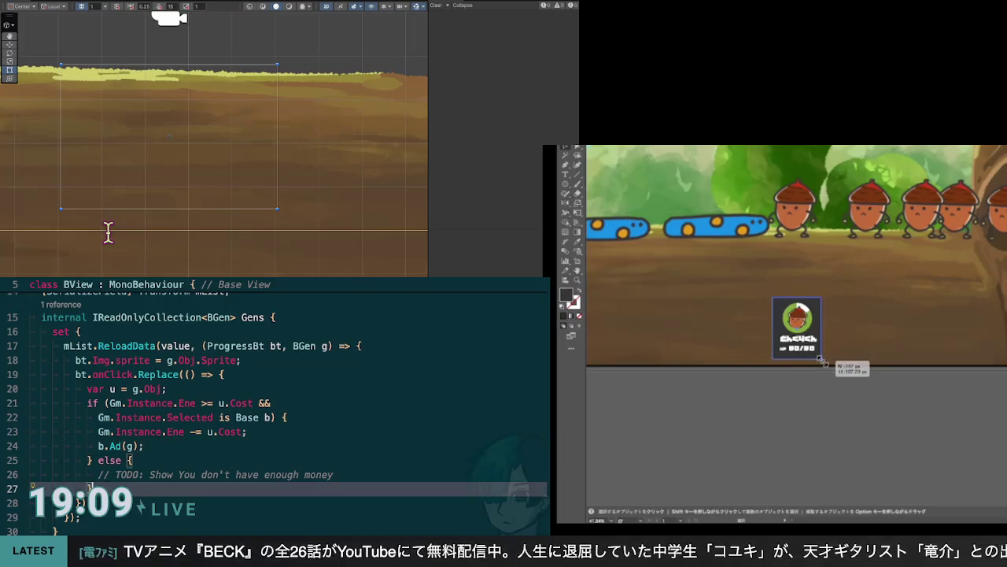
key("ctrl+Tab")
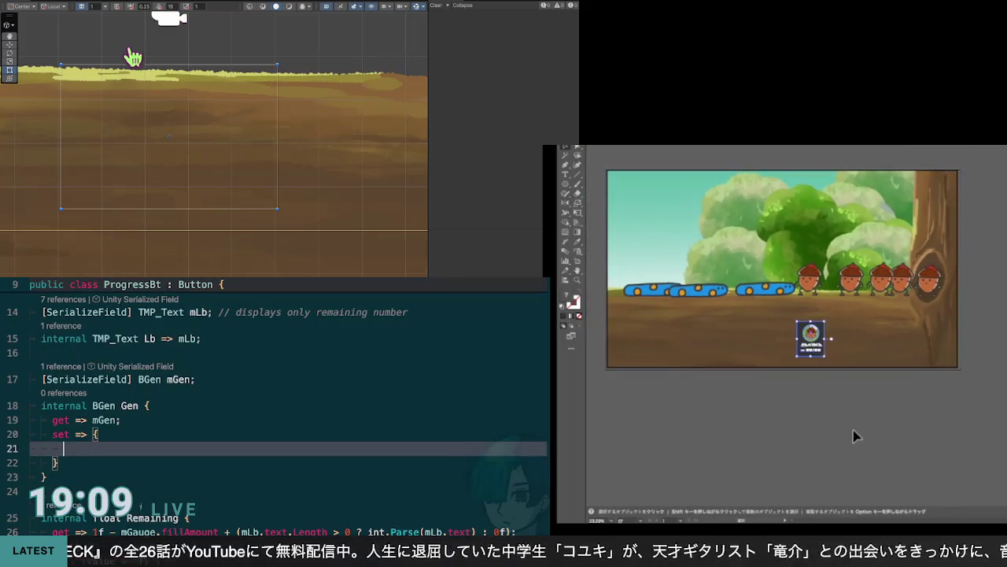
Copy the bt.onClick.Replace block from BView and paste it into the ProgressBt Gen setter
key("ctrl+Tab")
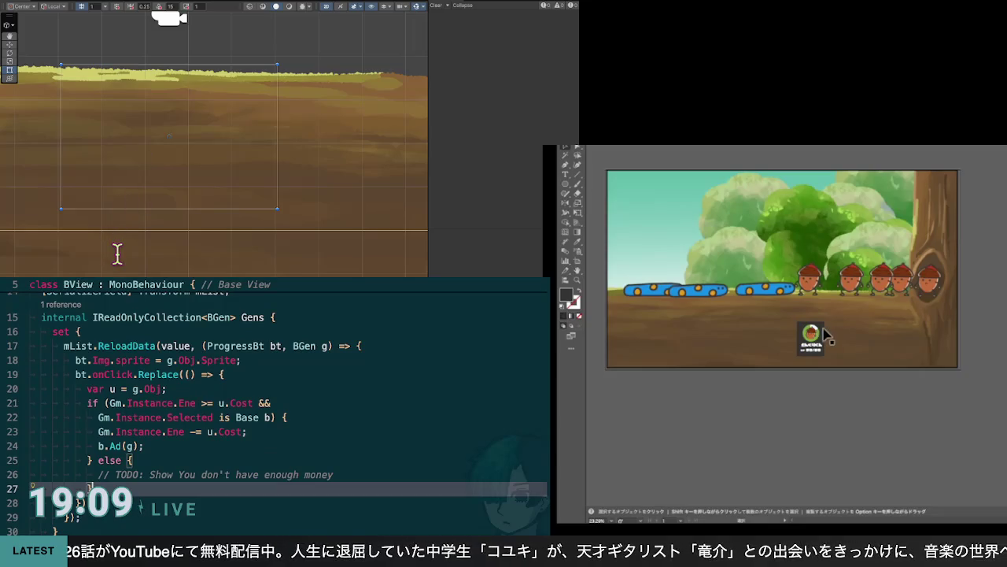
key("ctrl+shift+super+Right")
key("ctrl+shift+super+Right")
key("ctrl+shift+super+Right")
key("ctrl+shift+super+Right")
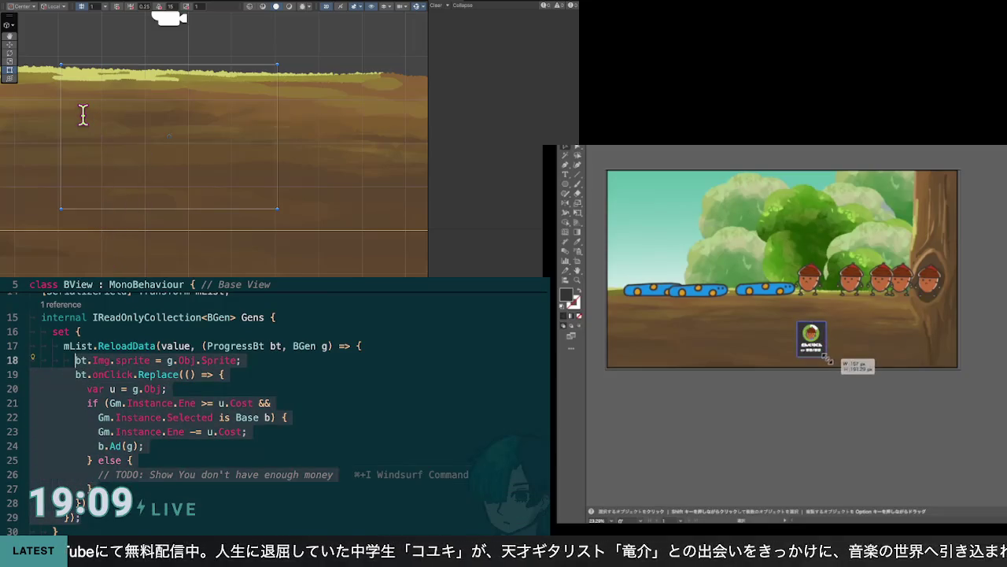
key("ctrl+shift+super+Left")
key("ctrl+shift+super+Left")
key("ctrl+shift+super+Left")
key("ctrl+shift+super+Right")
key("ctrl+shift+super+Right")
key("ctrl+shift+super+Right")
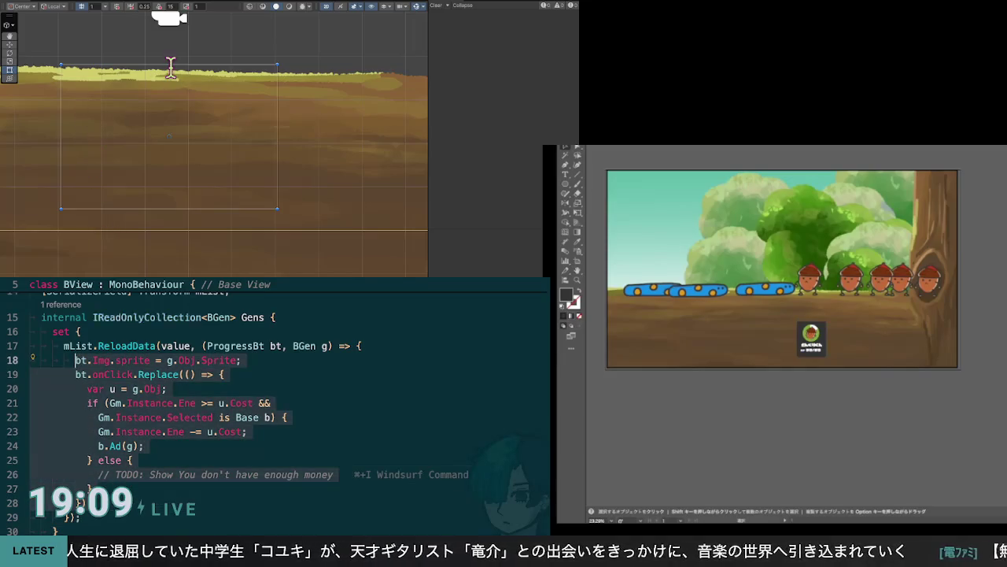
key("ctrl+Tab")
key("ctrl+v")
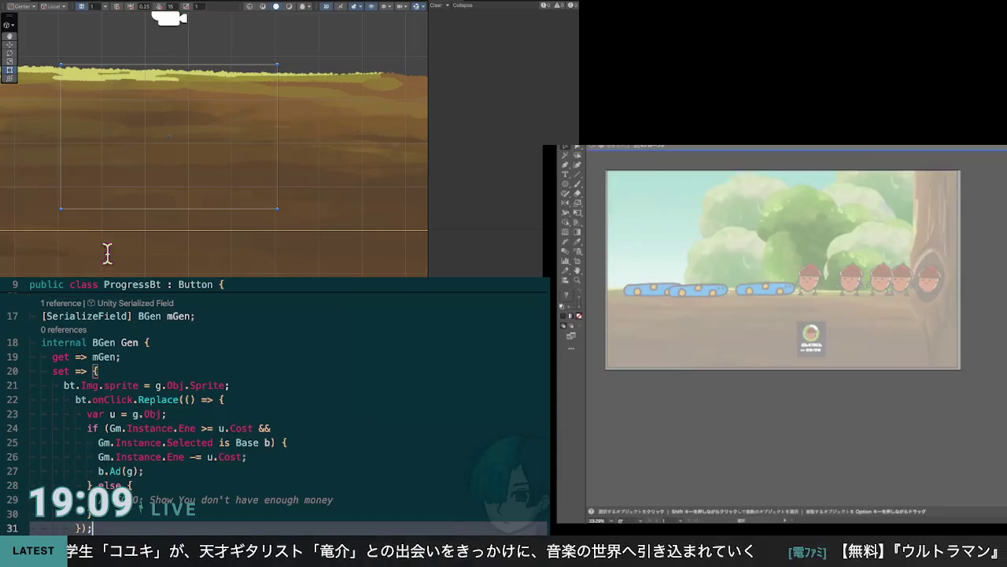
Outdent the pasted onClick block one level
left_click_drag(108, 254, 109, 138)
left_click(109, 138)
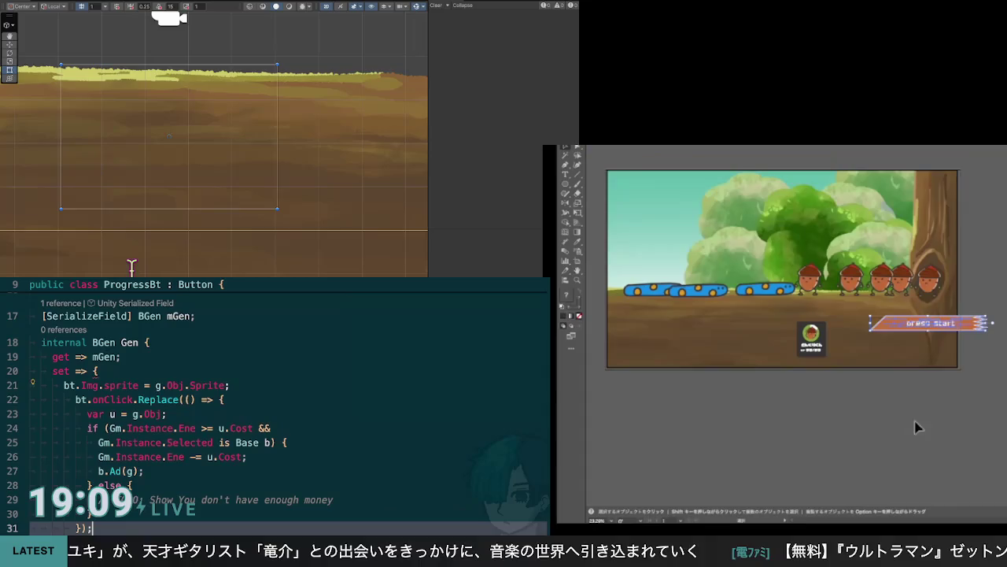
left_click(109, 119)
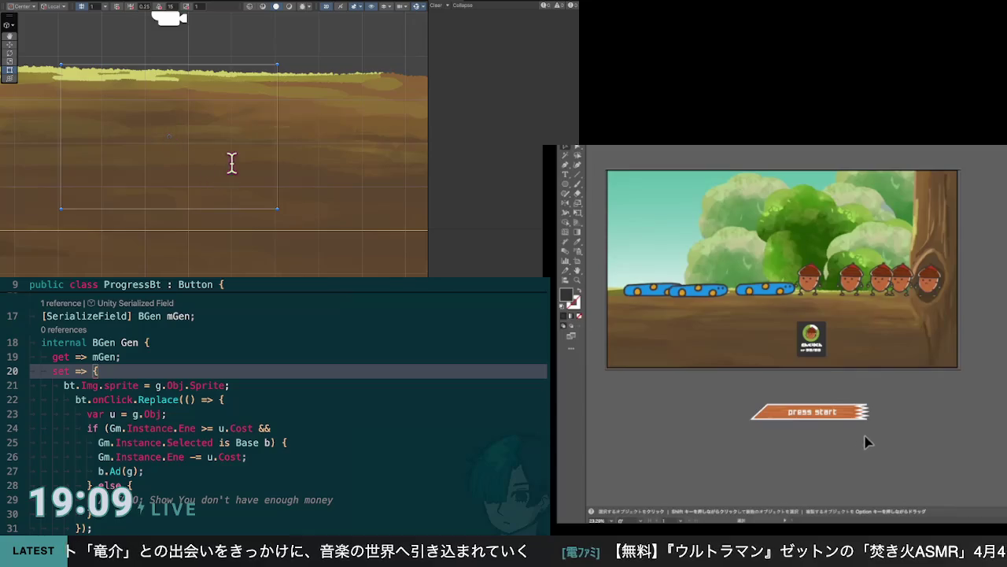
left_click(233, 157)
key("ctrl+shift+backslash")
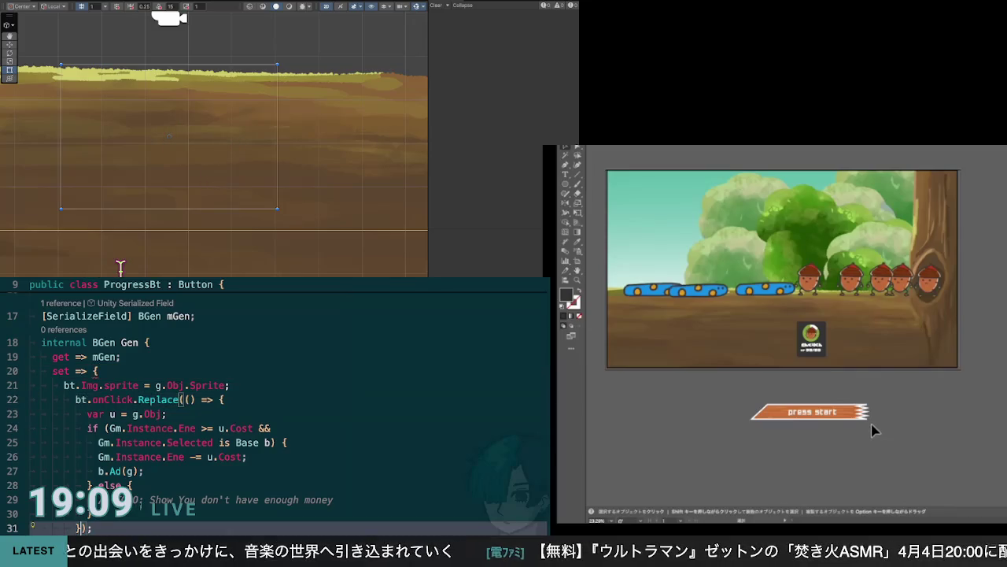
key("shift+Up")
key("shift+Up")
key("shift+Up")
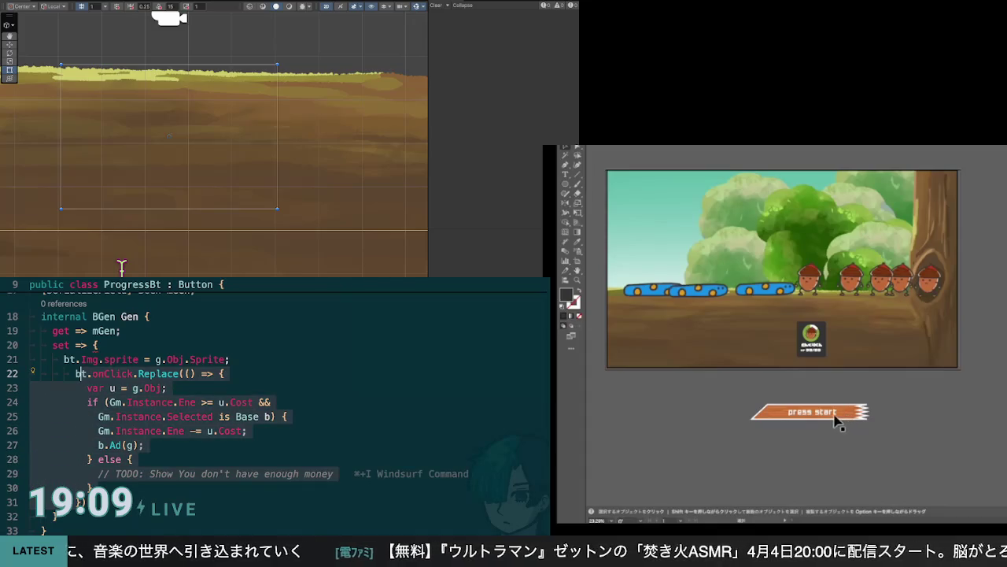
key("shift+Tab")
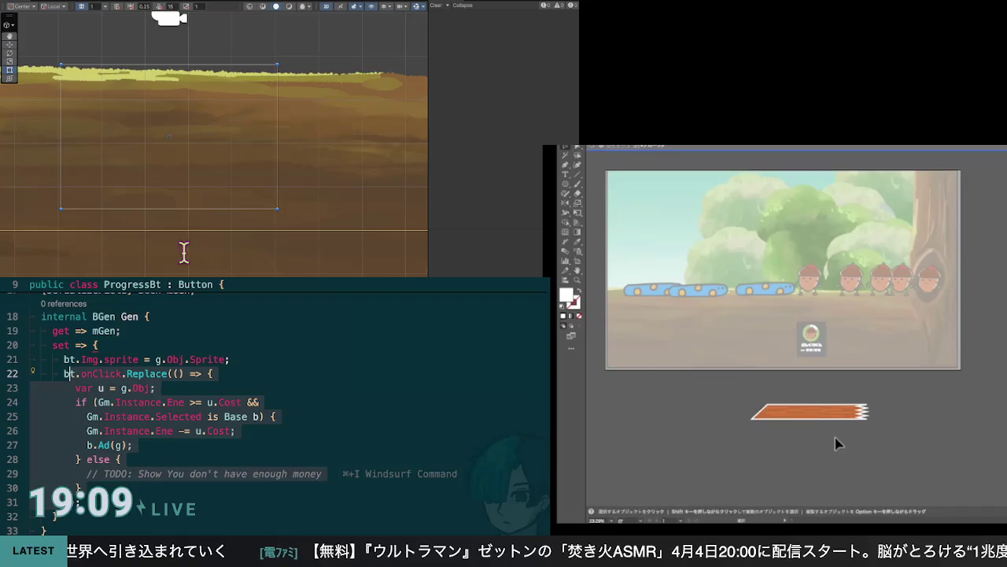
Undo the pasted code block in the Gens setter and start typing 'bt.' instead
left_click(865, 413)
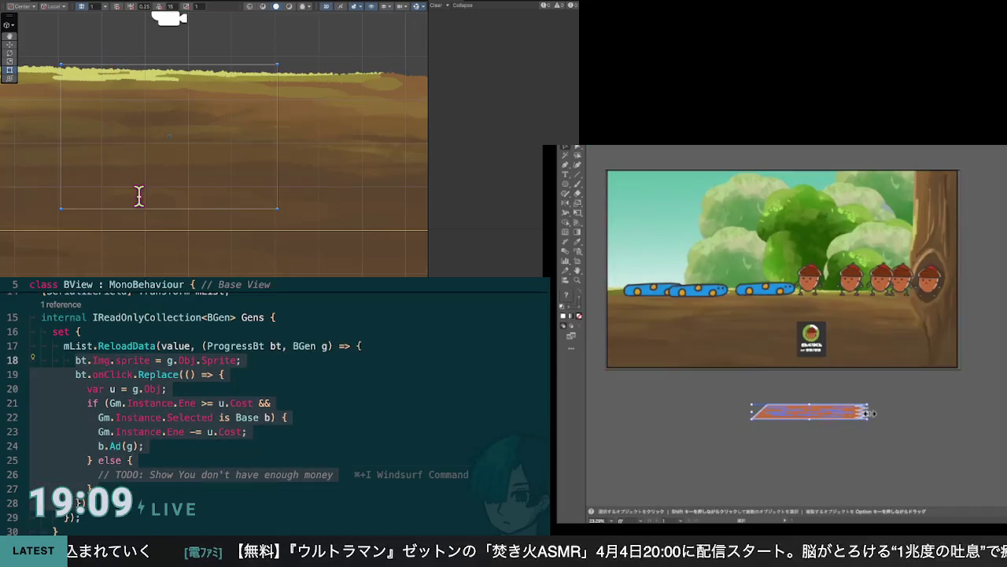
key("Escape")
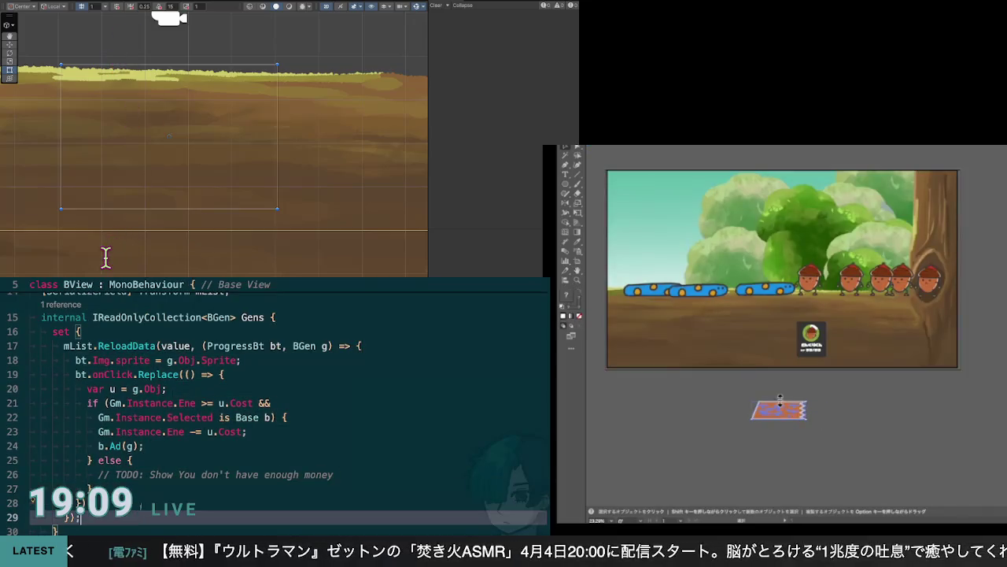
key("ctrl+z")
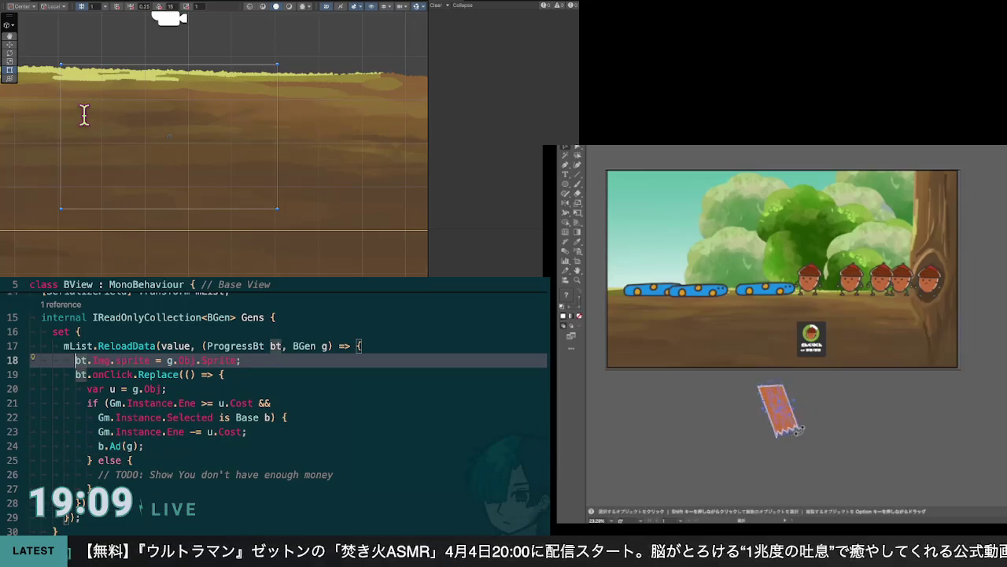
key("ctrl+z")
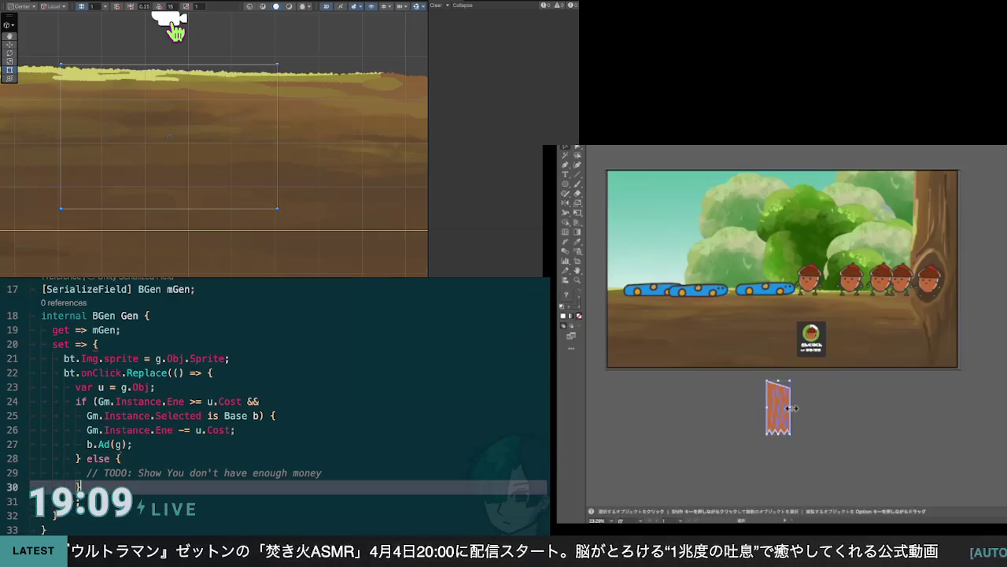
key("ctrl+z")
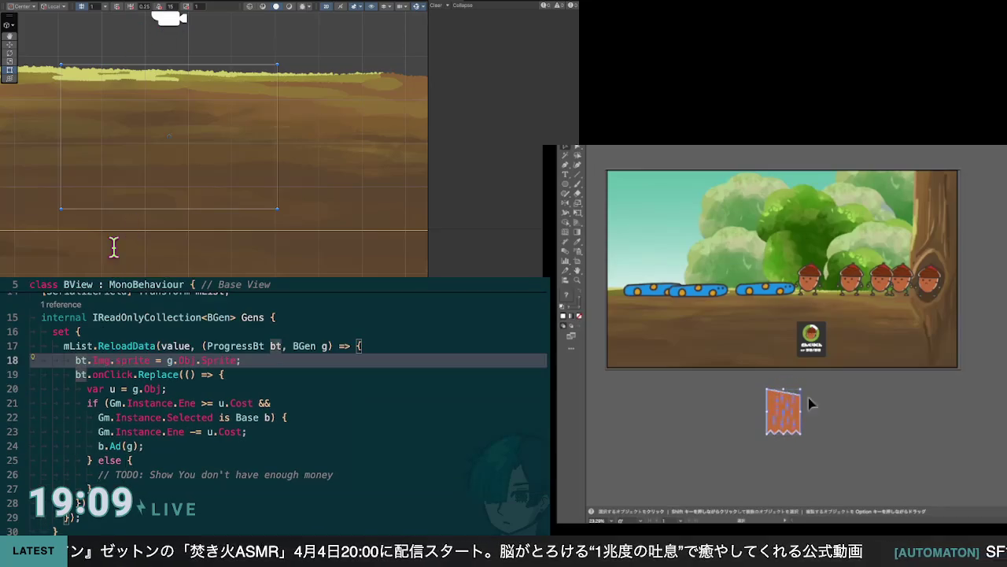
key("ctrl+z")
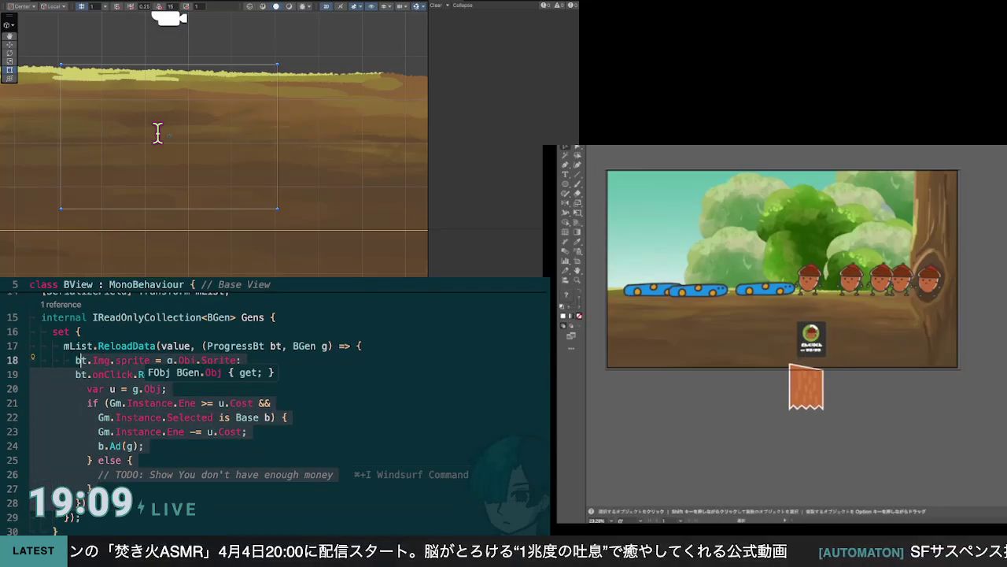
key("ctrl+z")
key("ctrl+z")
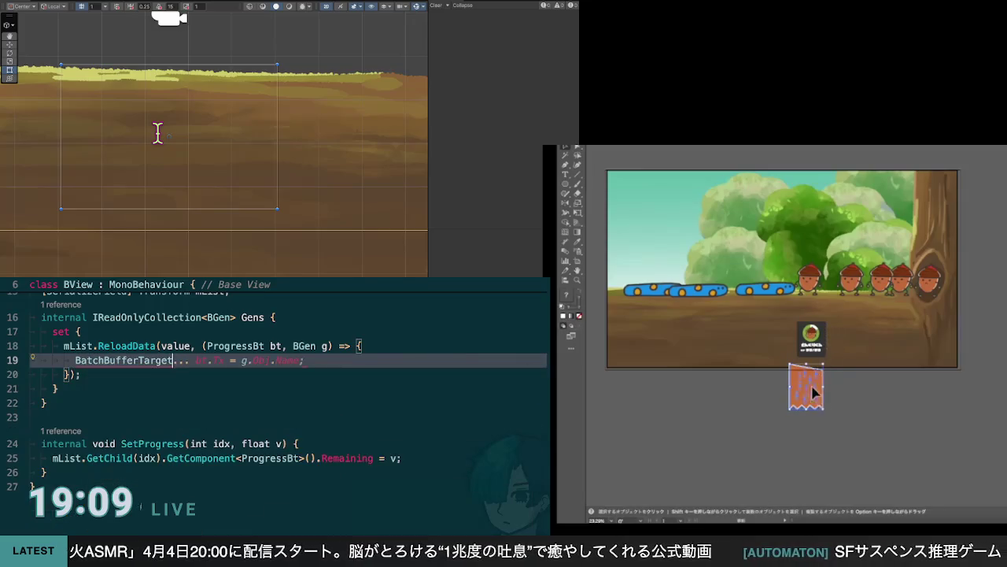
key("ctrl+z")
key("ctrl+z")
type("bt.")
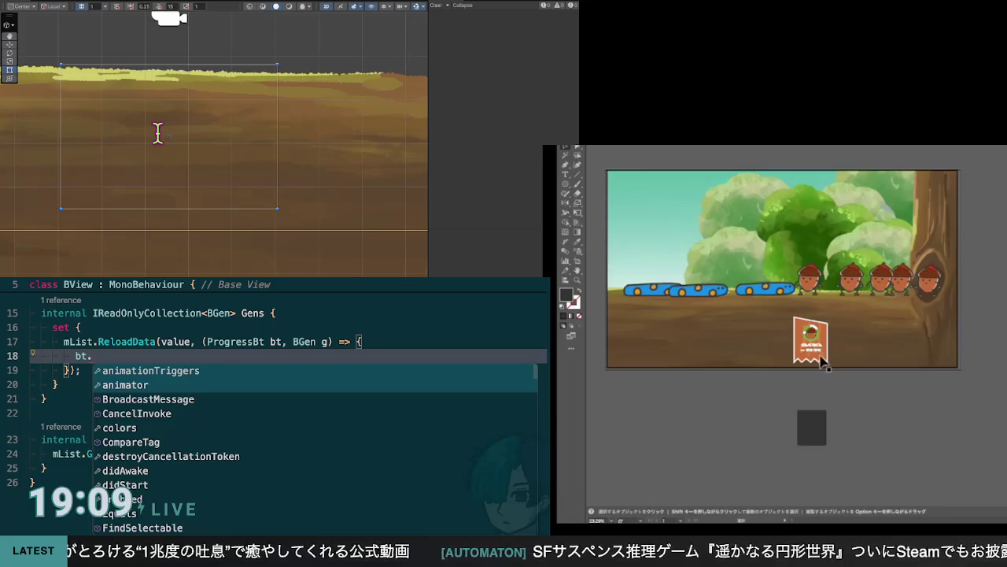
Apply the dark card's colour to the badge using the Eyedropper
scroll(814, 355, "up", 2)
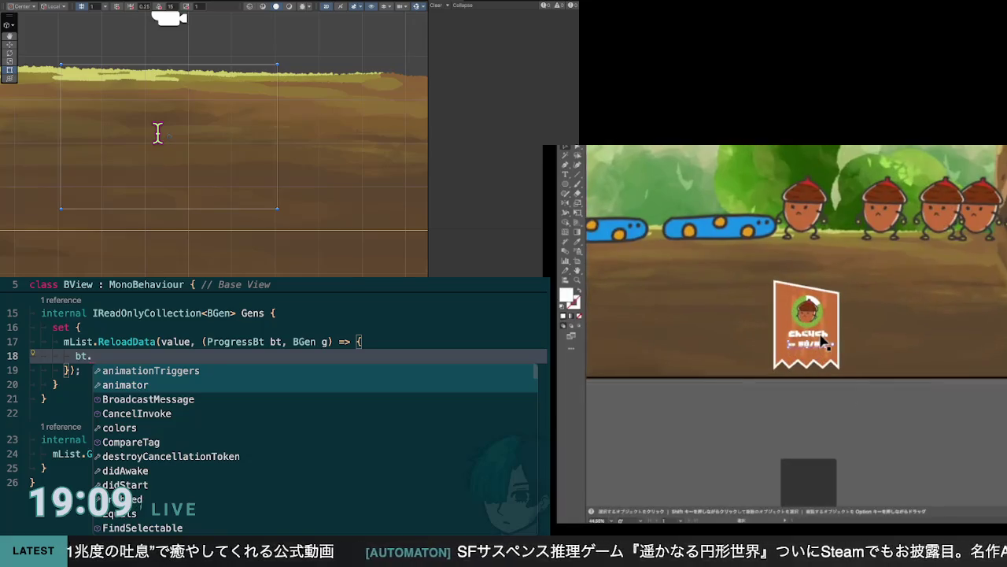
key("i")
left_click(799, 474)
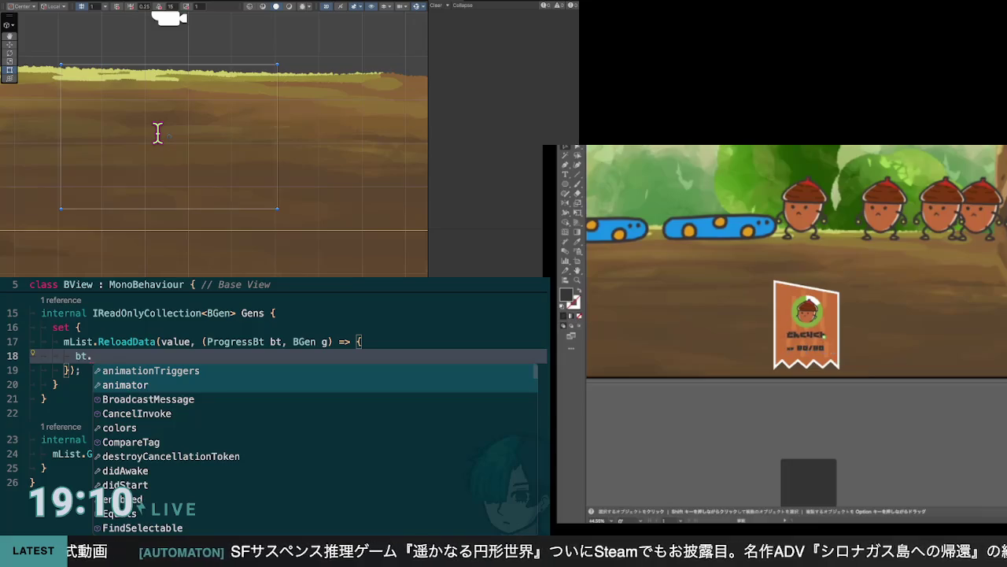
Narrow the orange pennant by pulling its left and right edges slightly inward
left_click(819, 347)
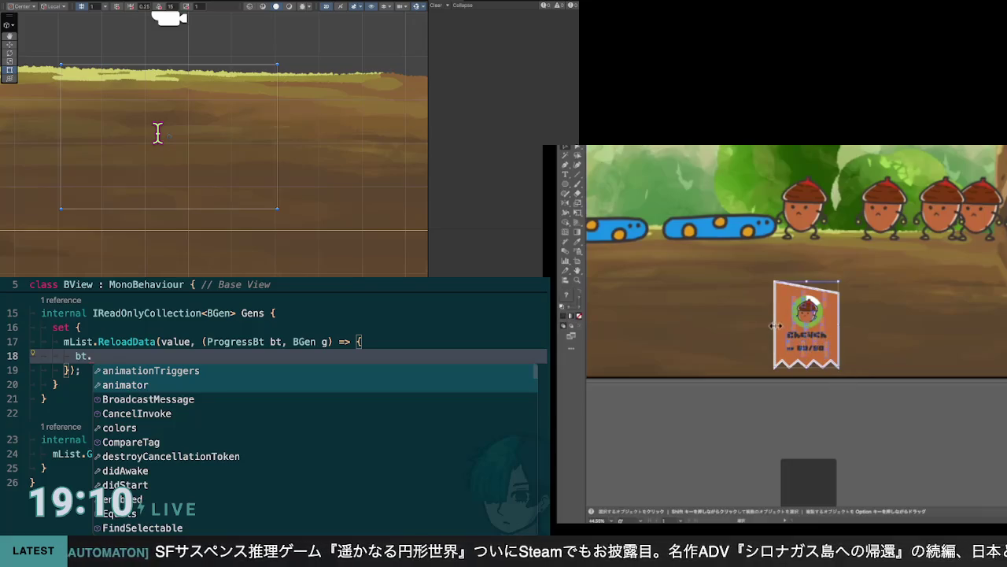
left_click_drag(776, 325, 836, 325)
left_click(815, 424)
left_click(835, 363)
left_click(837, 409)
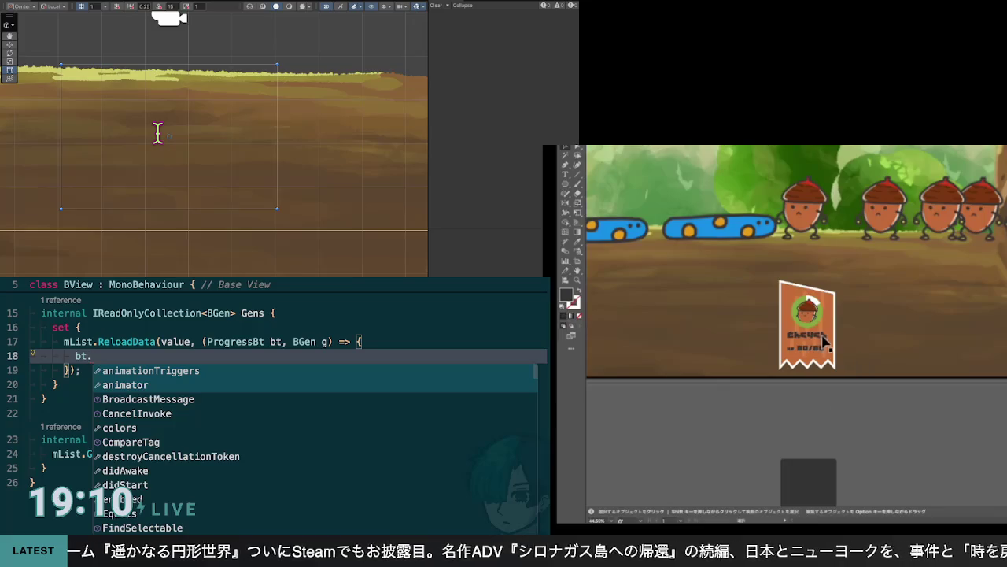
Dismiss the code completion suggestions in the editor
key("Up")
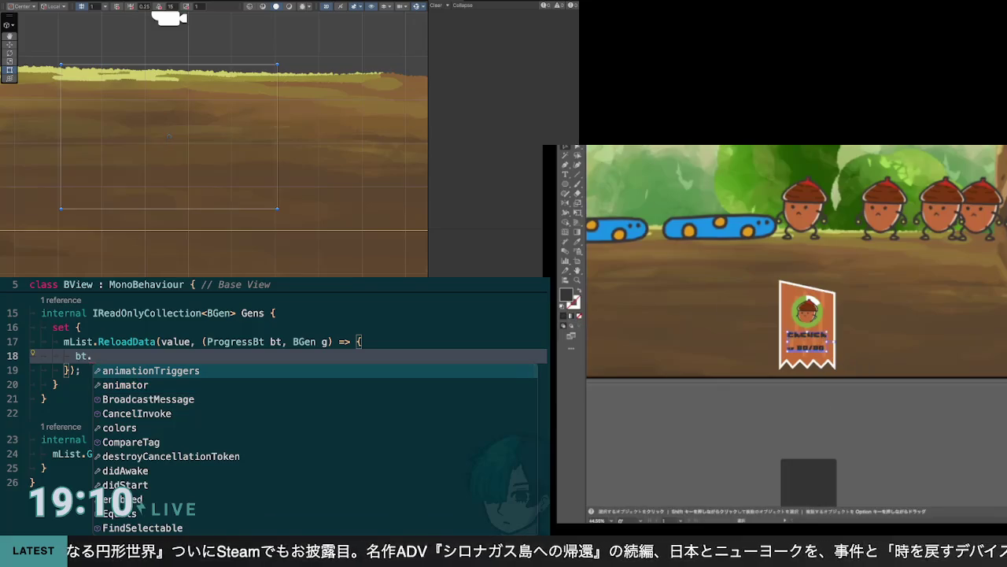
left_click(889, 433)
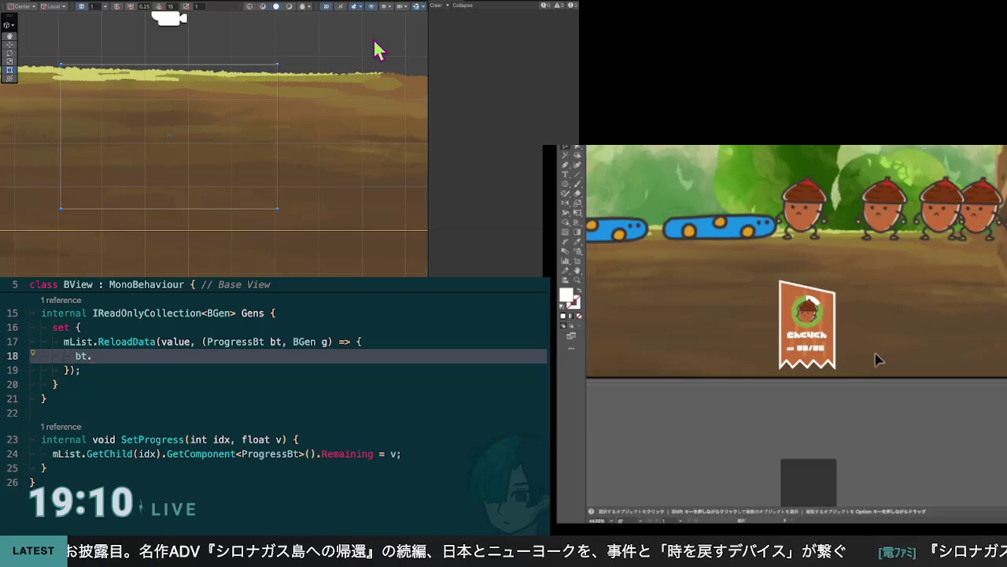
scroll(881, 357, "down", 5)
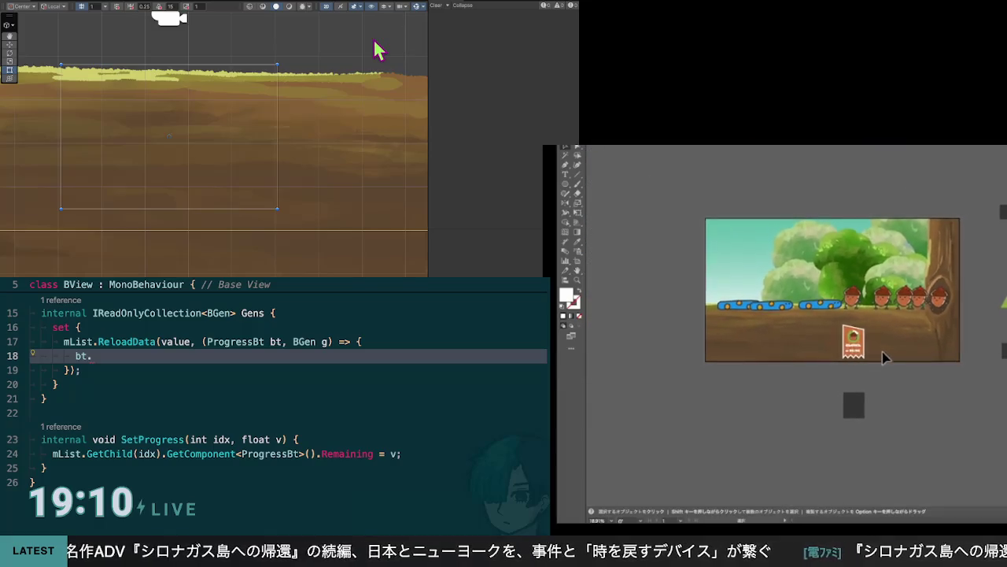
Apply a bolder Japanese font to the どんぐりくん name text, then select the HP line
scroll(887, 359, "up", 3)
scroll(886, 356, "up", 2)
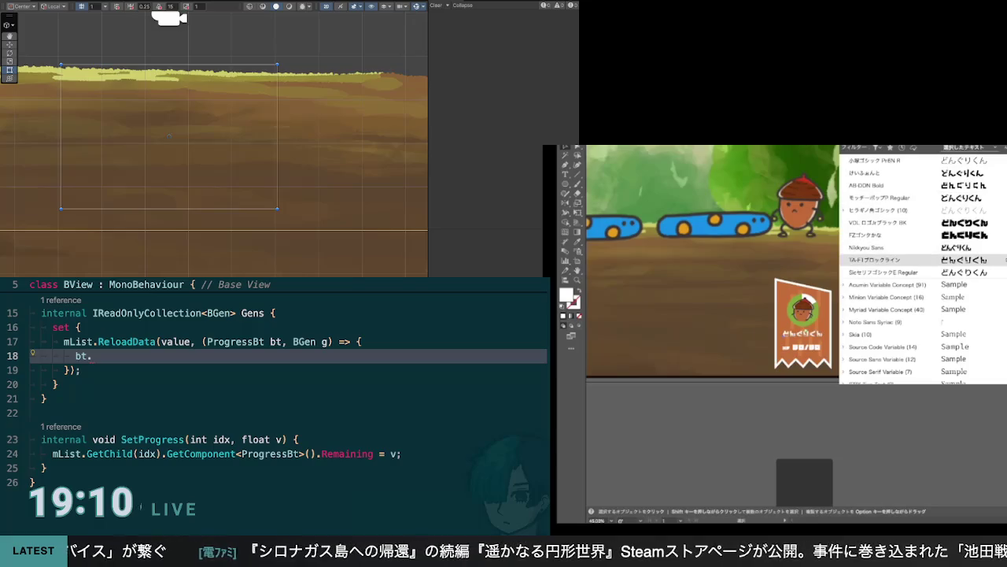
left_click(993, 174)
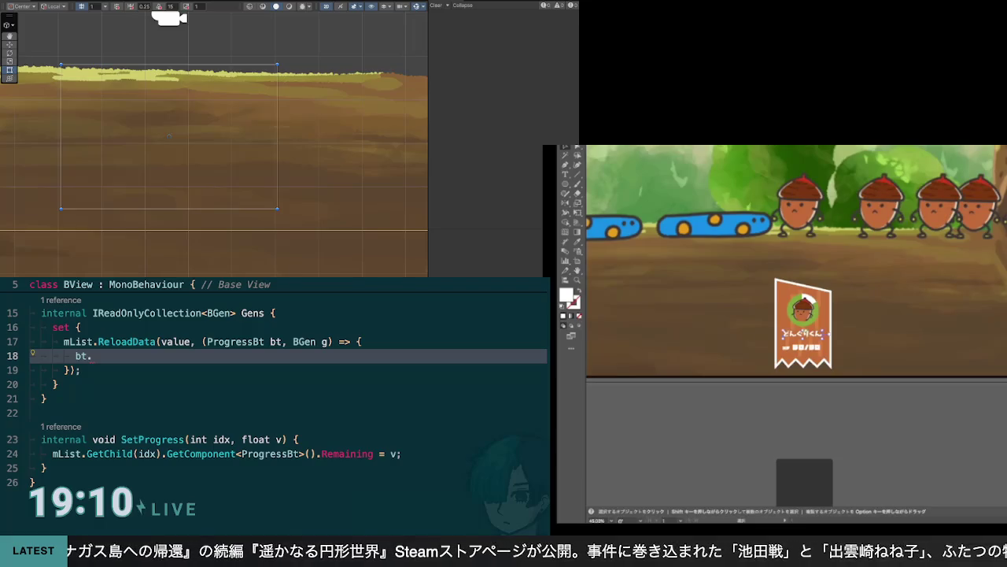
left_click(823, 339)
left_click(819, 346)
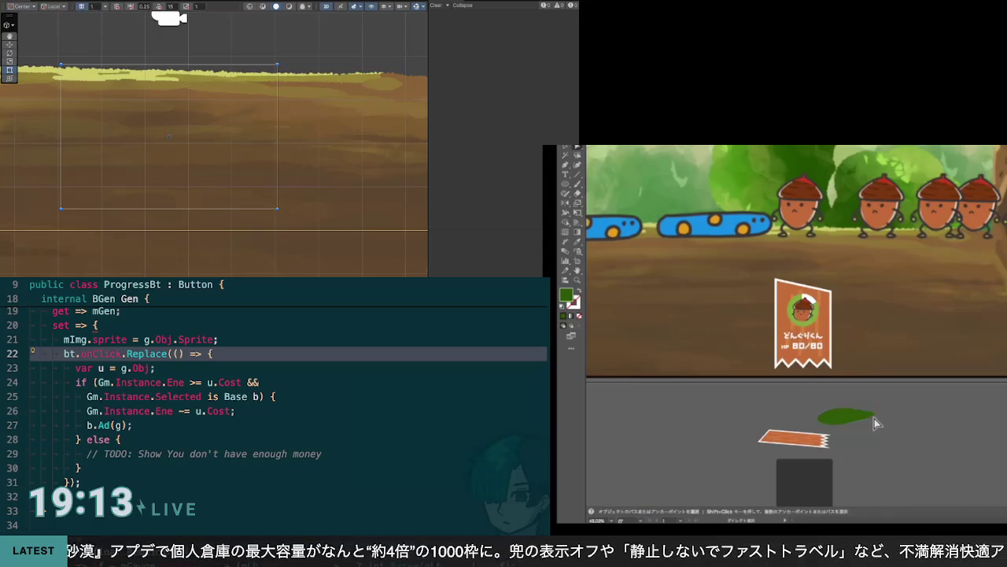
Move the green leaf onto the card and nudge it under the どんぐりくん name
left_click(875, 419)
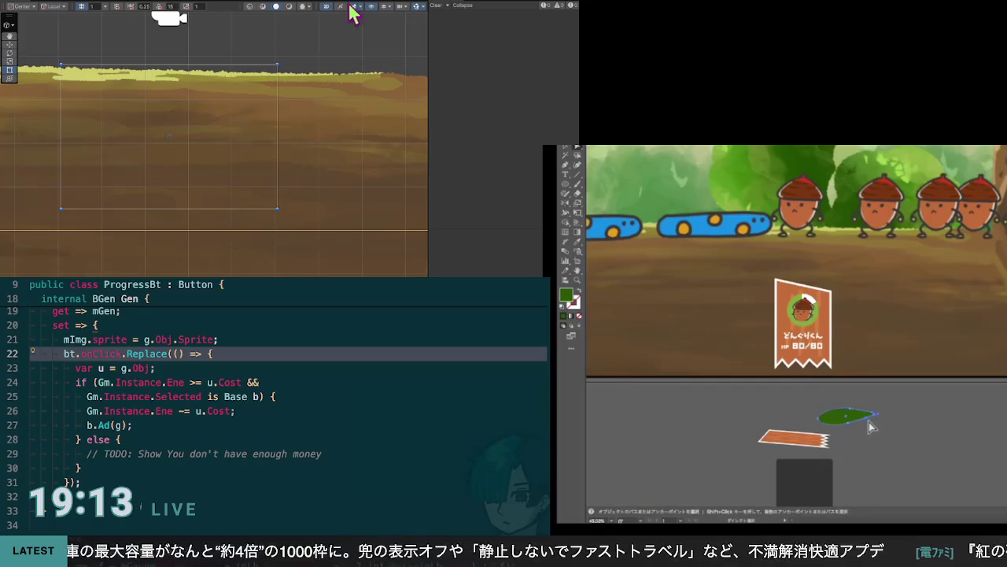
left_click(876, 430)
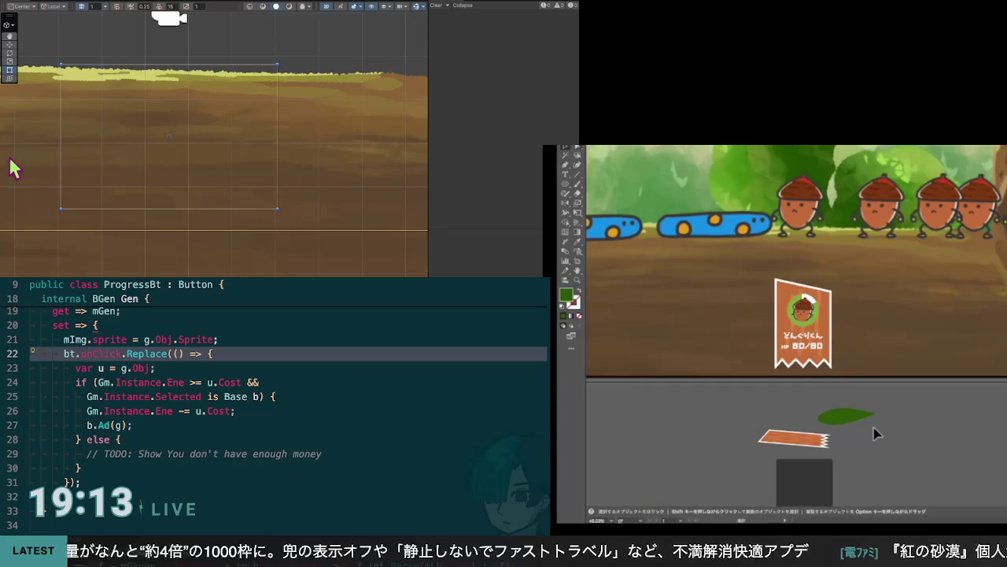
left_click_drag(861, 423, 836, 338)
key("Down")
key("Down")
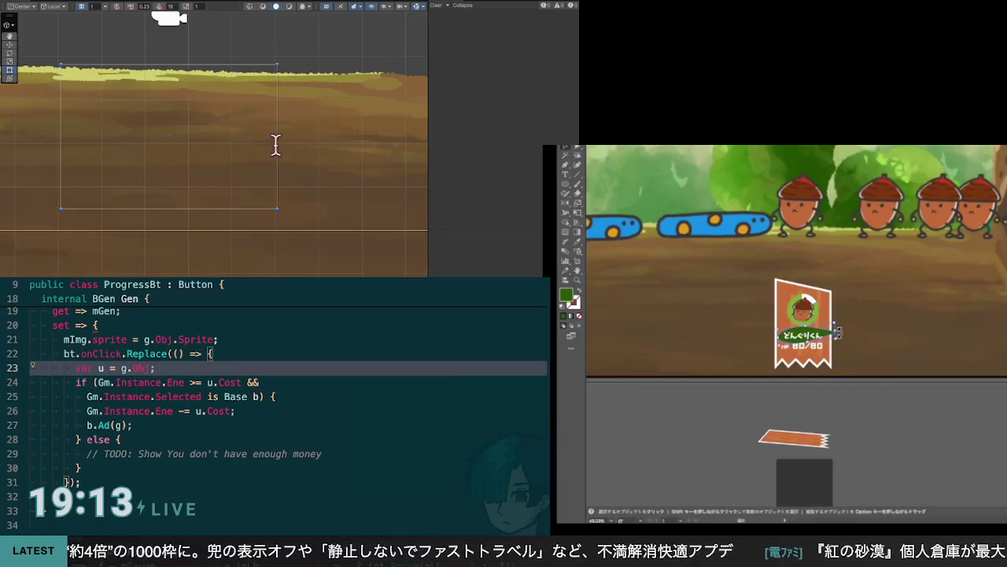
key("Down")
key("Down")
key("Down")
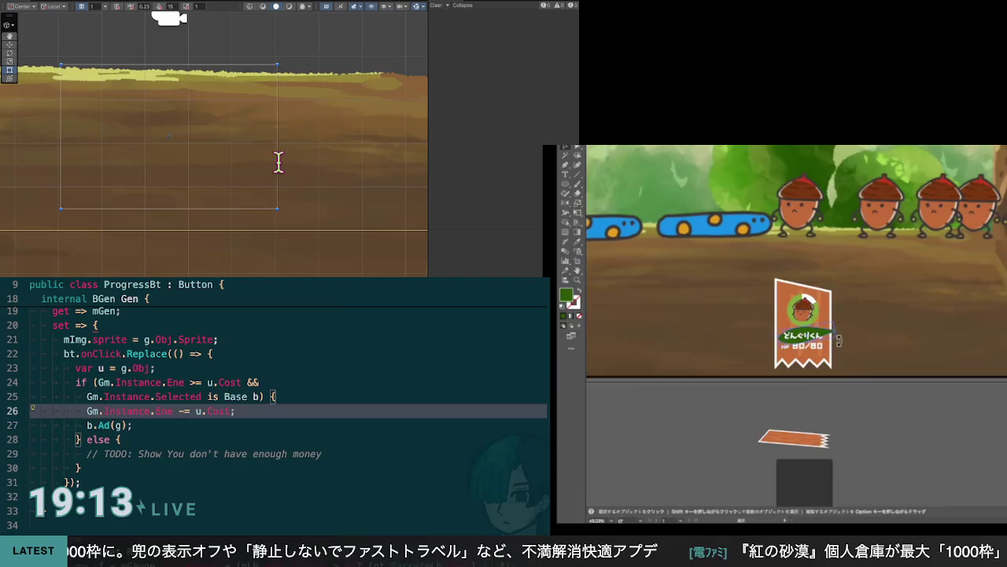
key("Up")
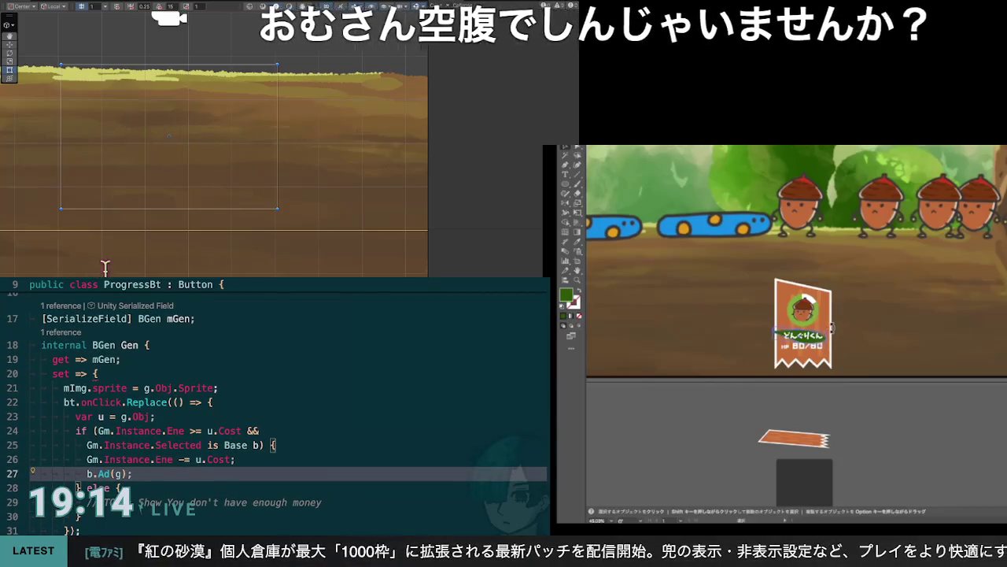
key("Down")
key("Down")
key("Down")
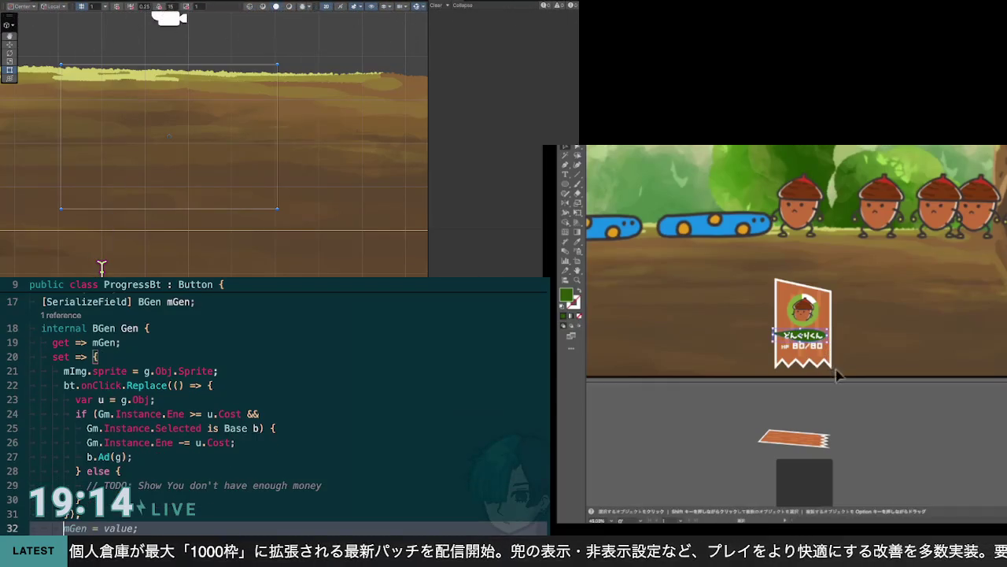
left_click(849, 410)
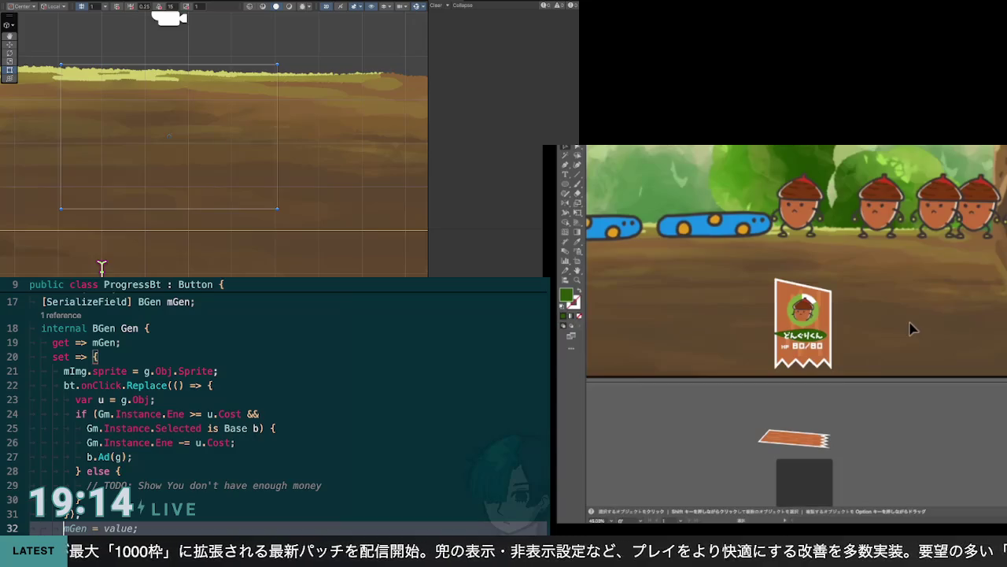
Type 'Gen = value' in the code, then nudge the acorn card slightly upward
type("Gen")
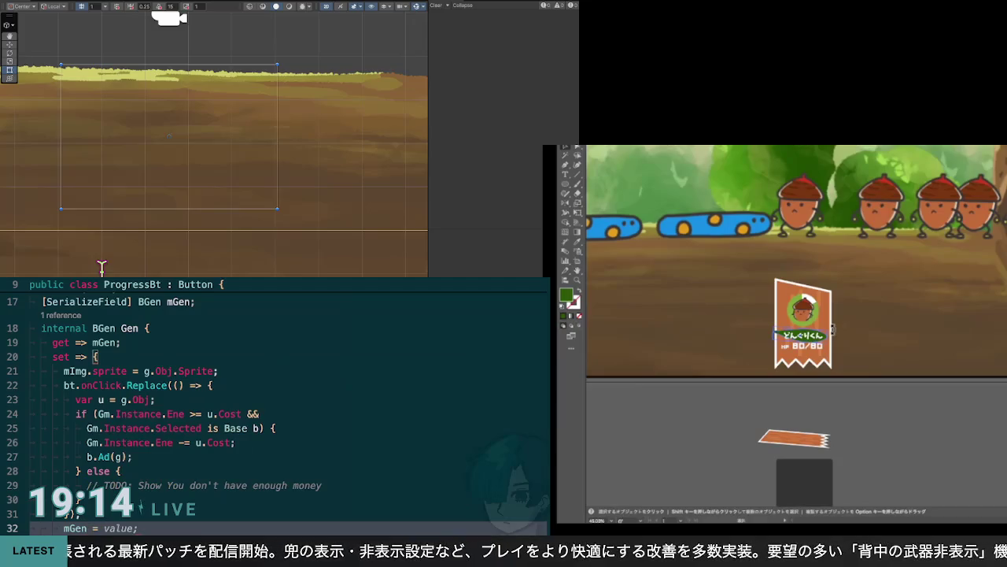
type(" = value")
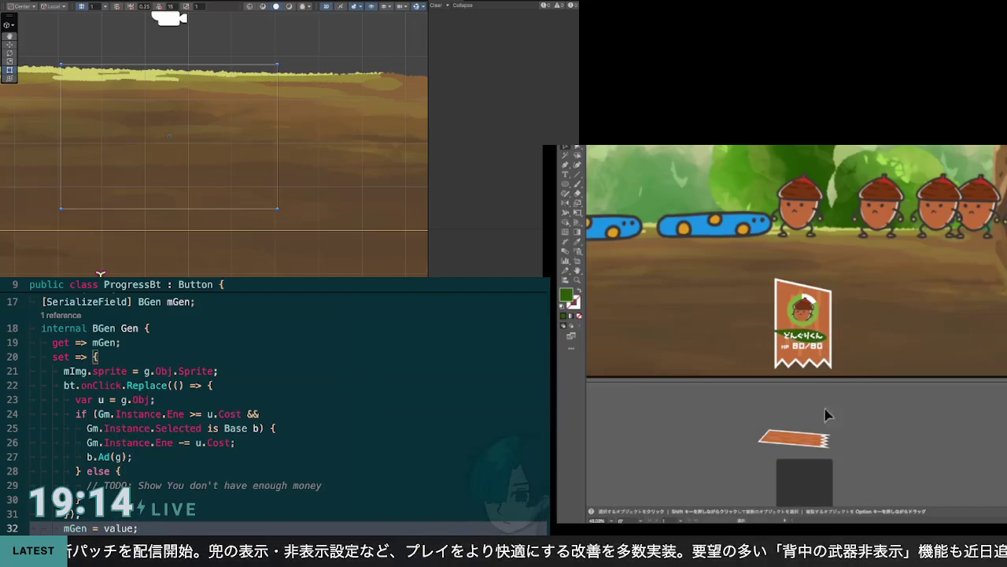
left_click(828, 339)
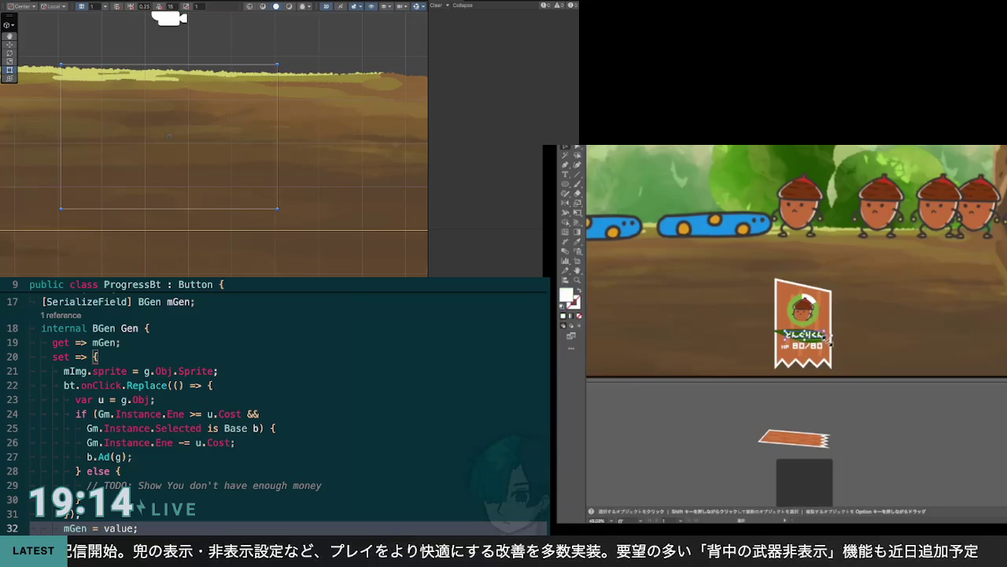
left_click(831, 335)
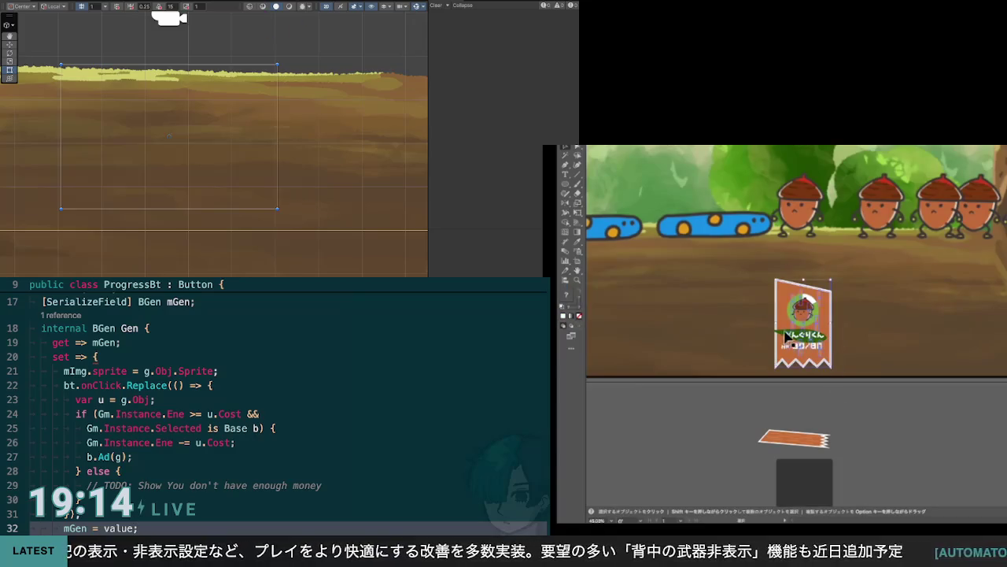
left_click(830, 406)
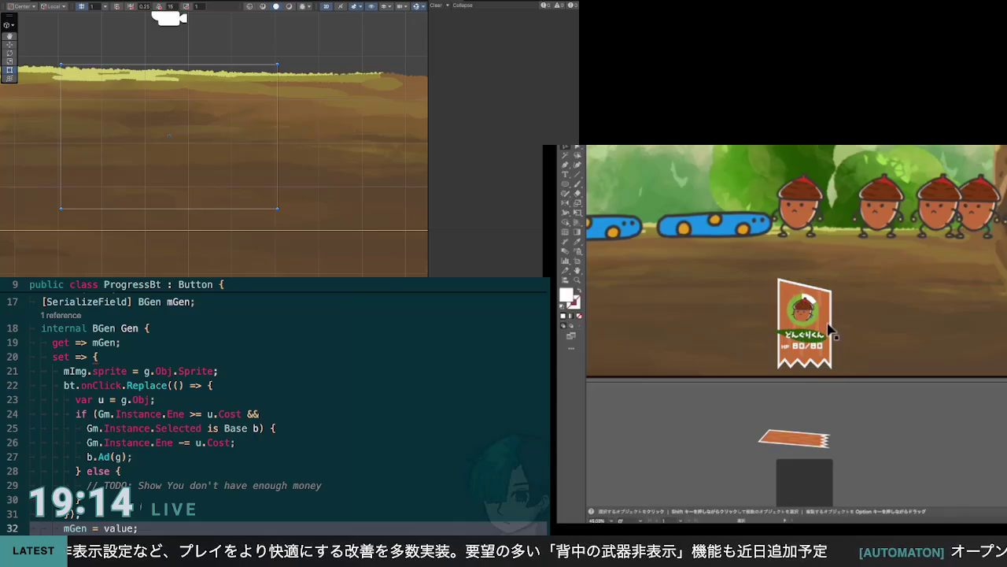
left_click_drag(825, 358, 825, 354)
Drag the green ring around the acorn portrait larger from its corner, then clear the selection
left_click(839, 400)
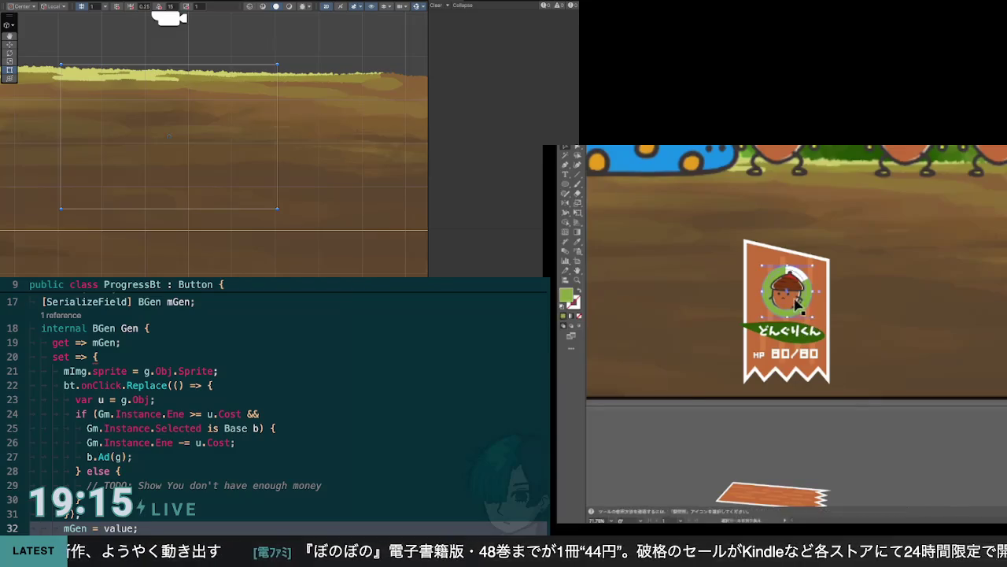
left_click(820, 327)
left_click(819, 319)
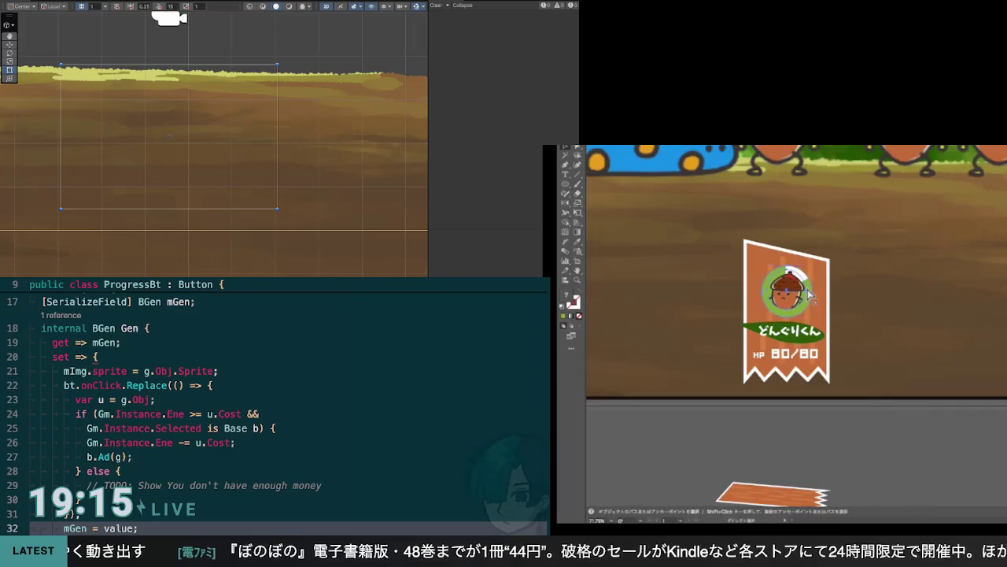
left_click_drag(811, 316, 825, 331)
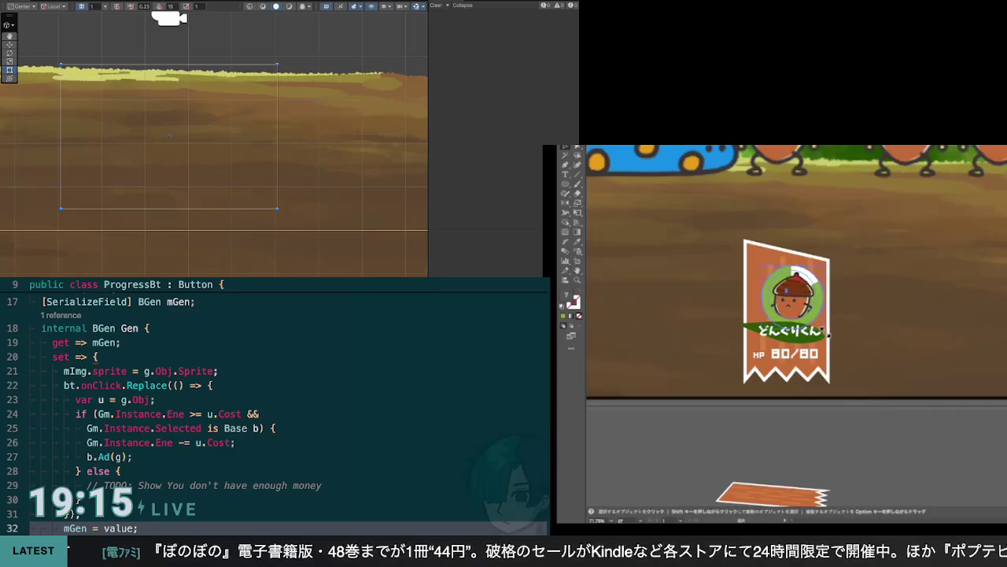
key("super+shift+a")
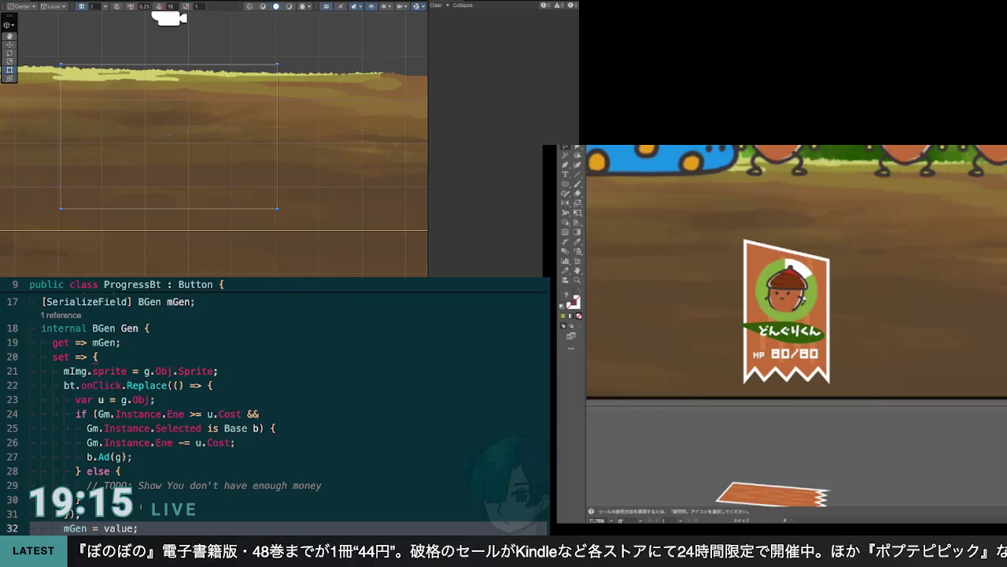
left_click(843, 444)
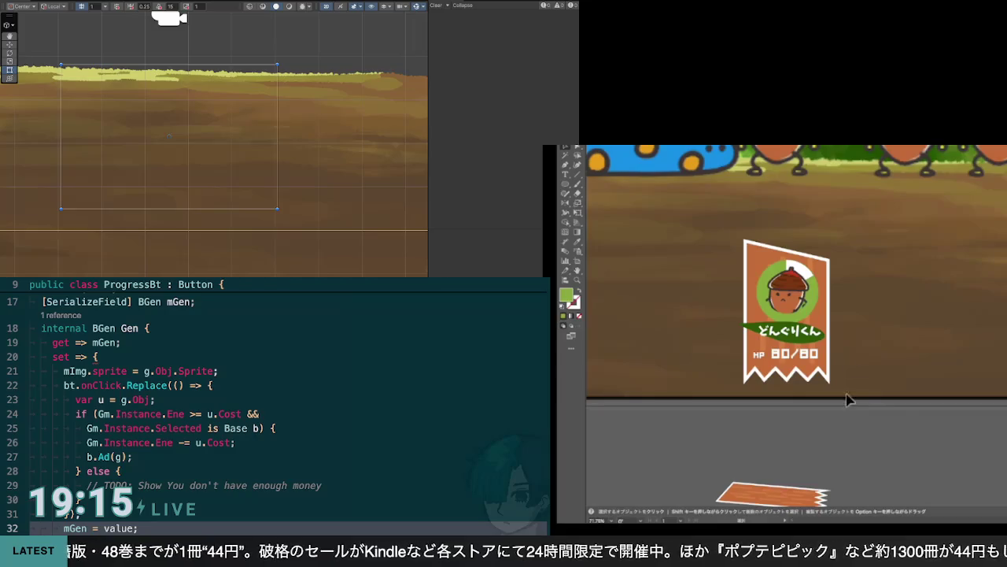
scroll(848, 299, "down", 5)
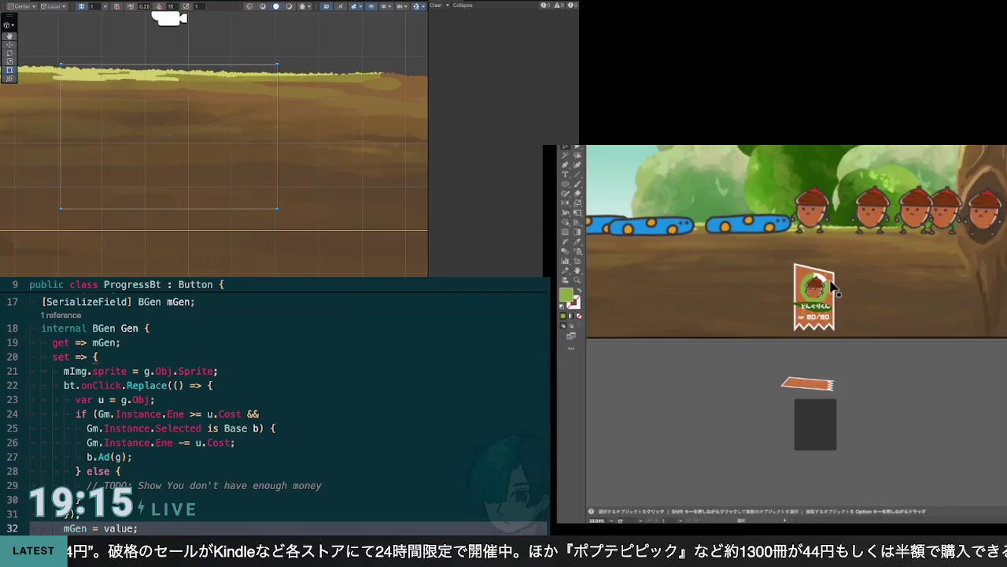
Nudge a bounding-box handle of the acorn card banner to reshape it slightly, then deselect it
left_click(804, 283)
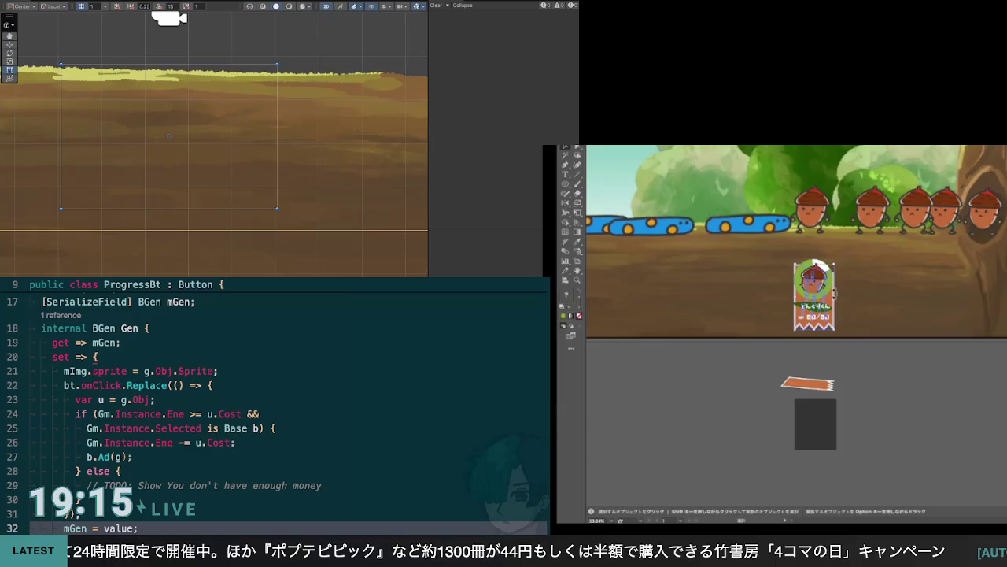
left_click_drag(834, 297, 830, 301)
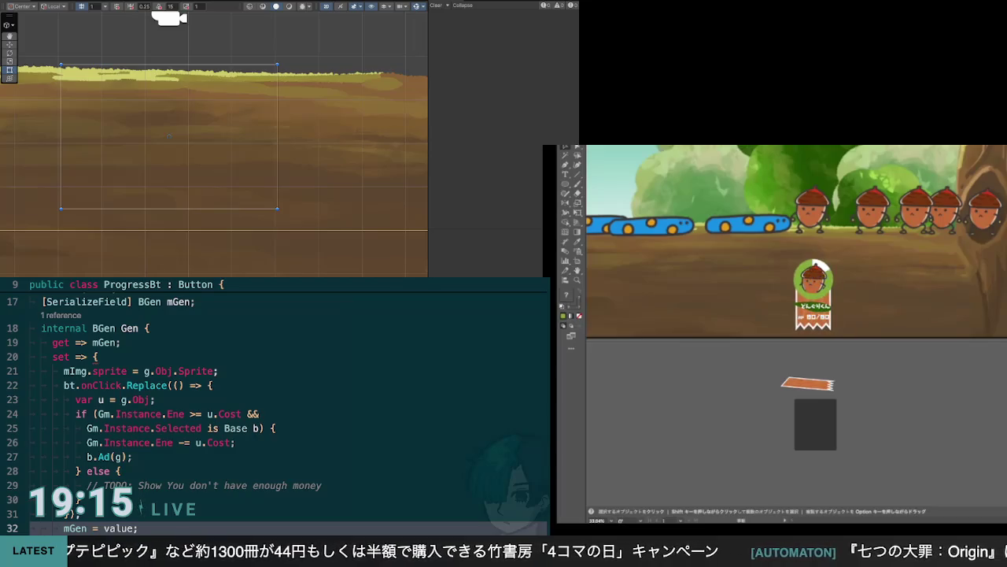
left_click(850, 357)
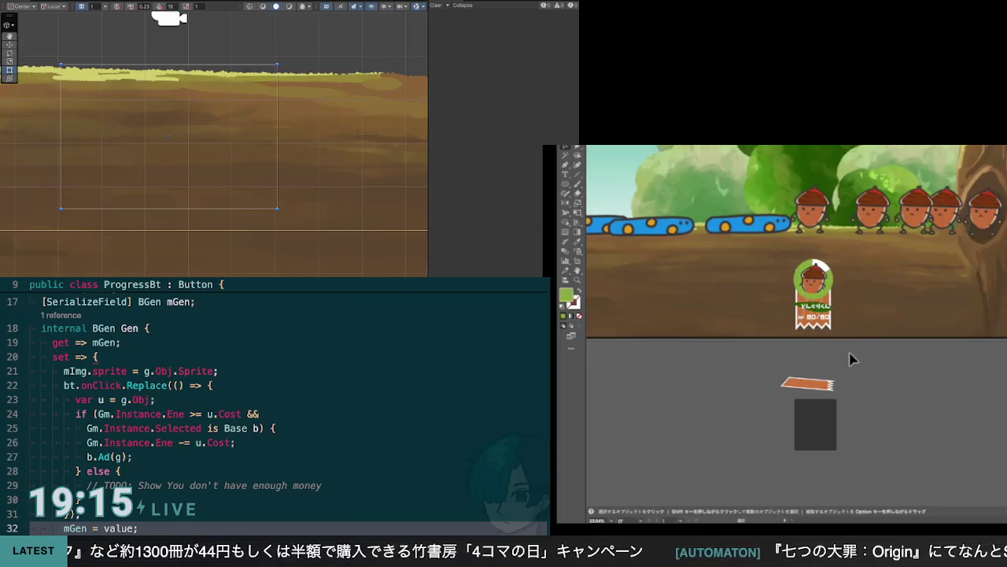
scroll(897, 283, "down", 2)
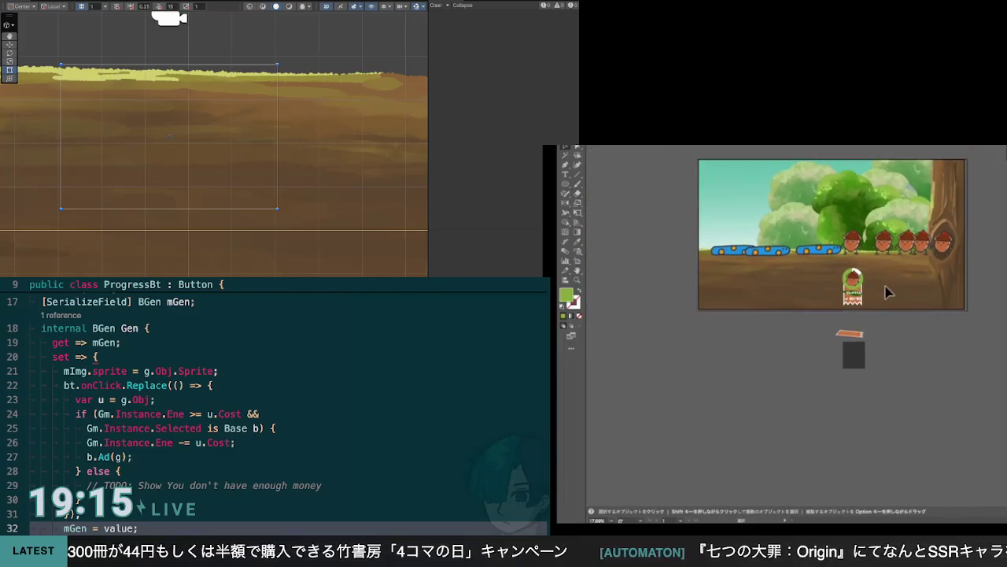
scroll(887, 291, "up", 2)
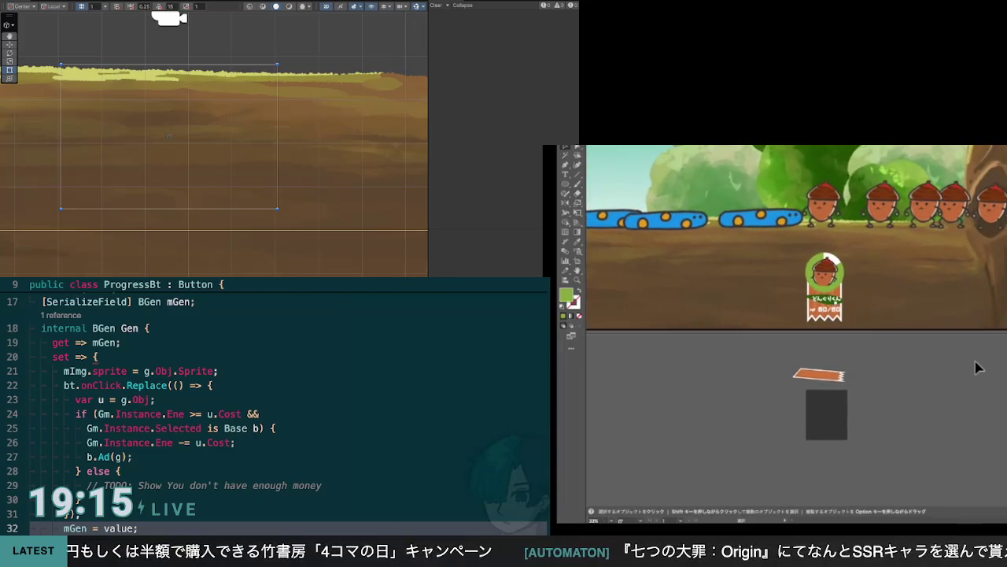
key("a")
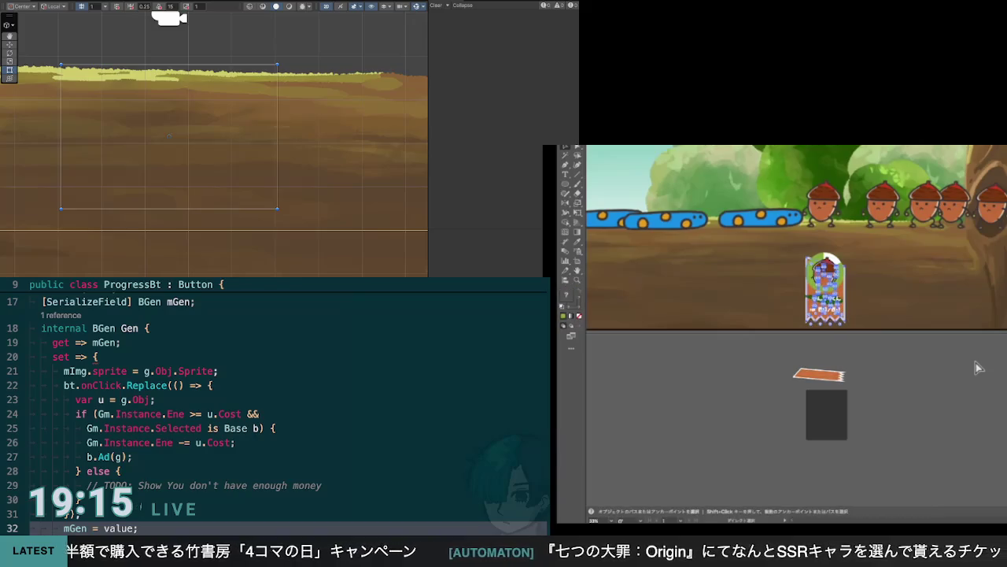
Clear the selection on the acorn icon while toggling between the Selection and Direct Selection tools
key("v")
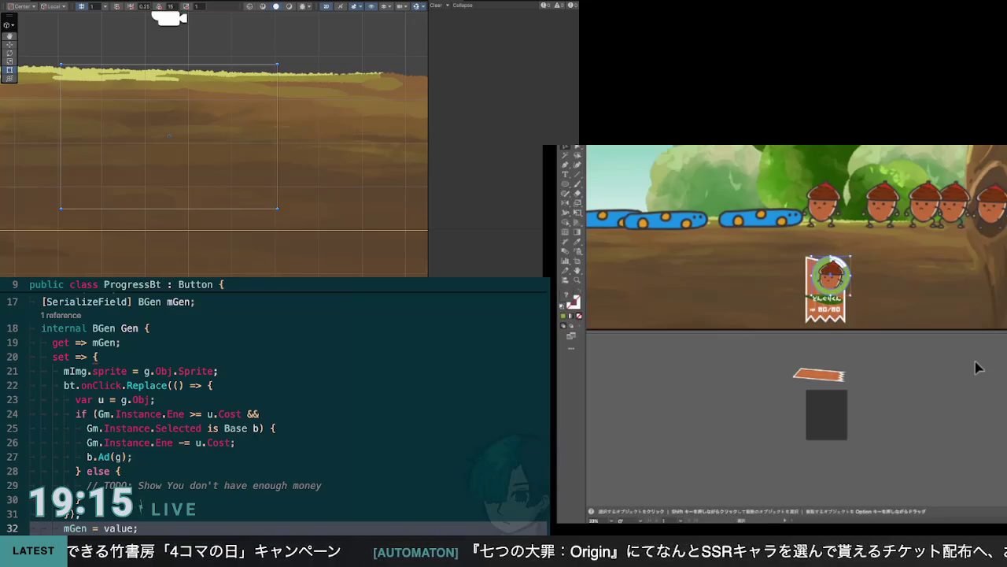
left_click(888, 370)
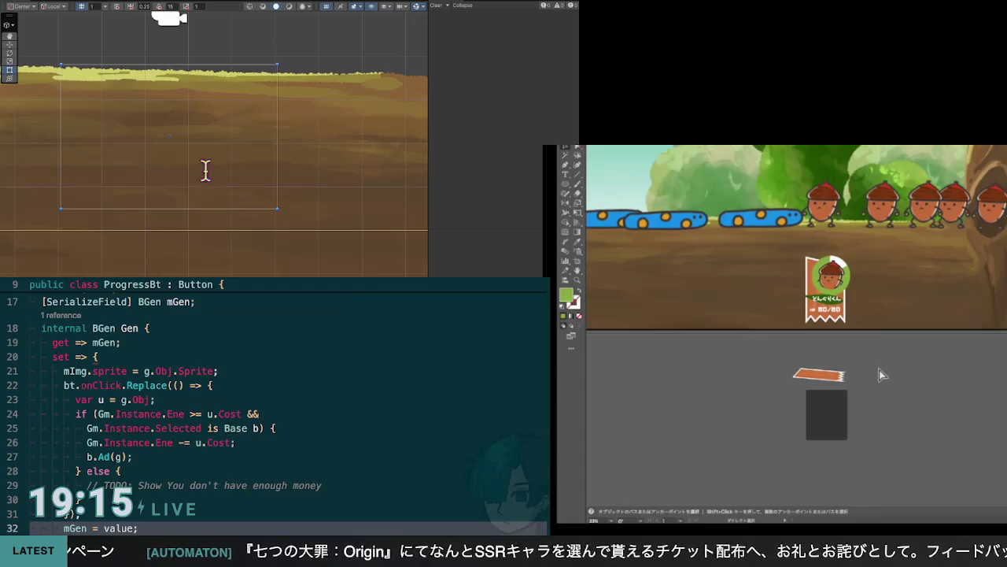
key("v")
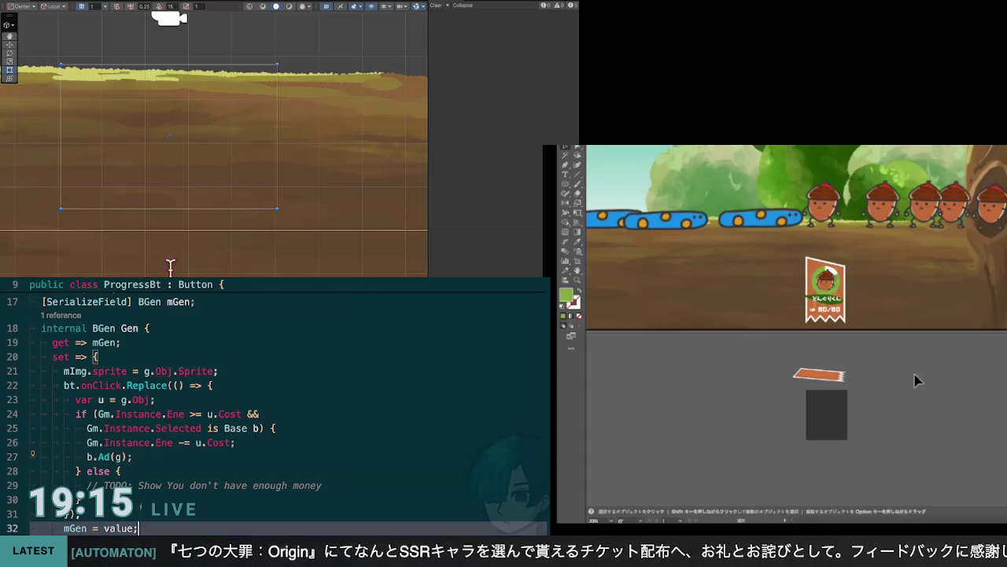
key("a")
key("Up")
key("Up")
key("Up")
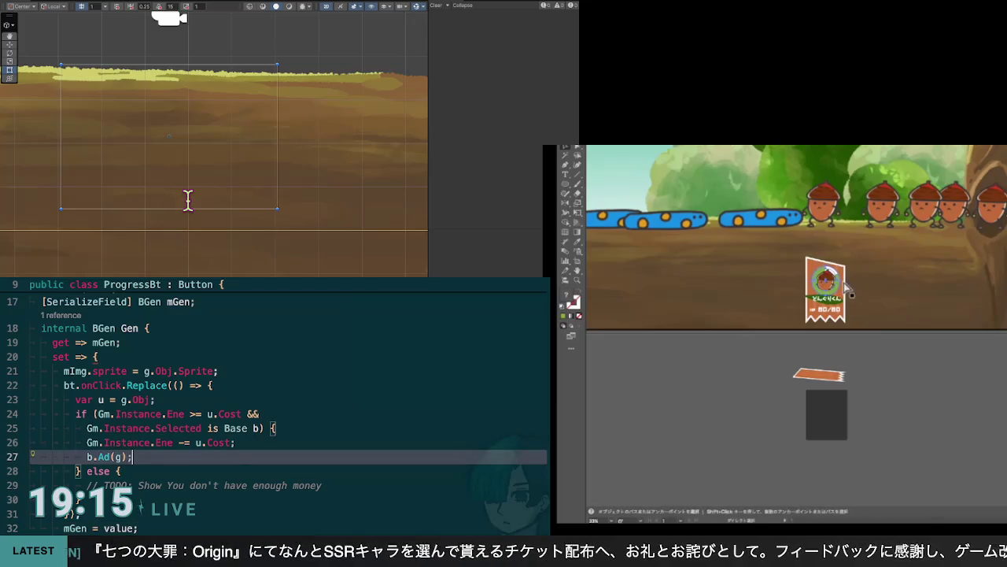
key("v")
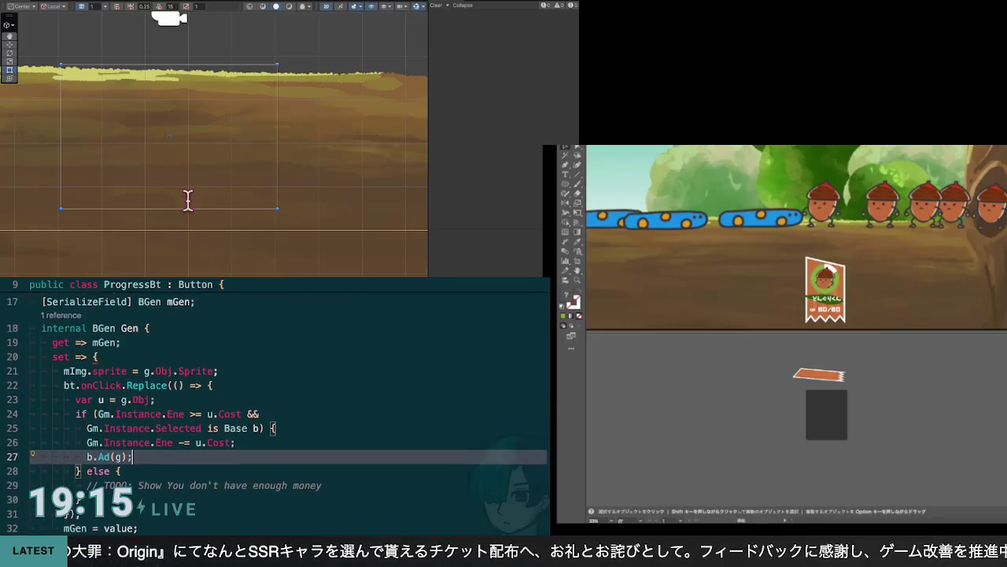
scroll(275, 409, "down", 10)
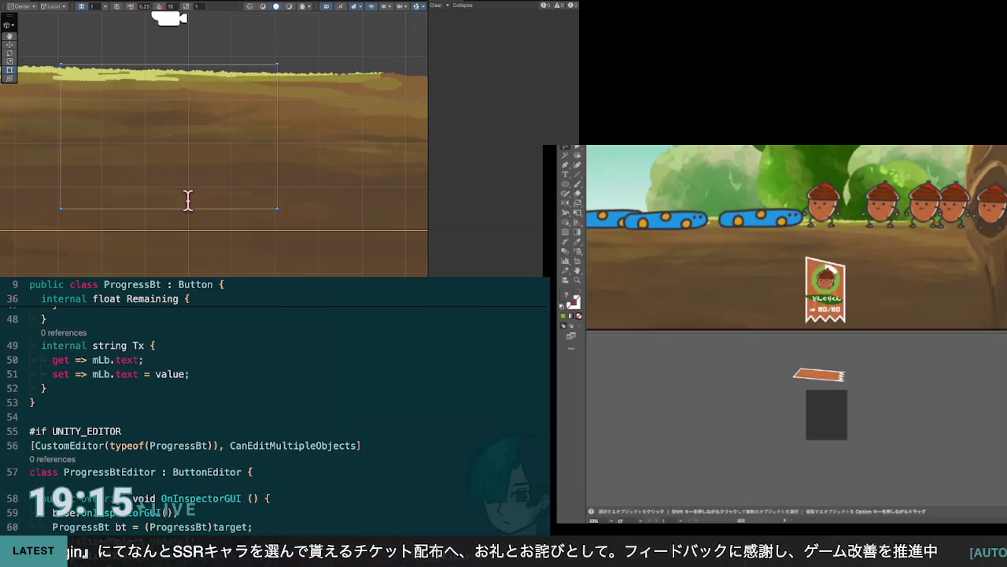
scroll(275, 409, "up", 5)
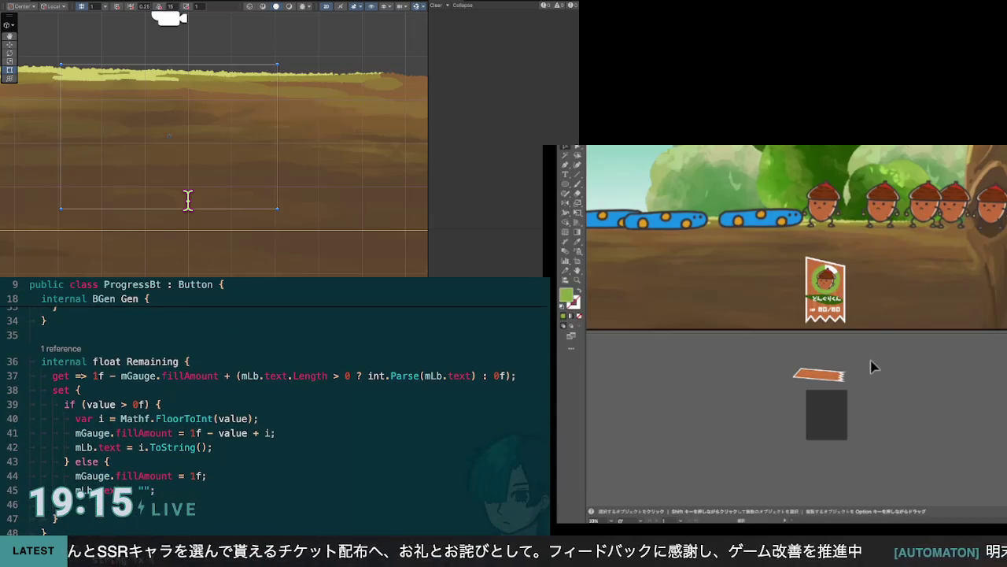
Delete the Tx property (lines 49–52) from ProgressBt.cs, then review the Gen setter above
scroll(275, 409, "down", 3)
left_click(47, 483)
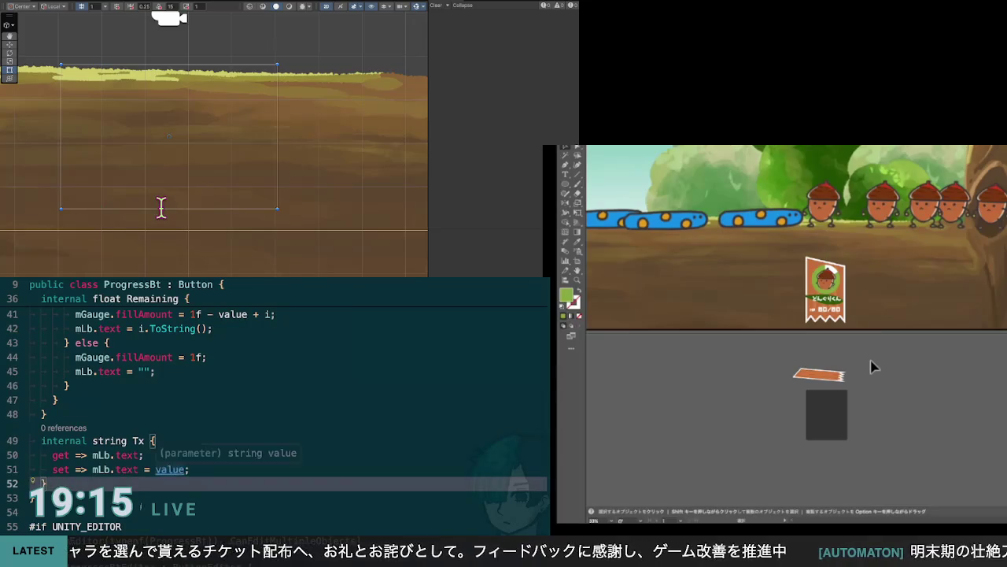
key("BackSpace")
key("BackSpace")
key("BackSpace")
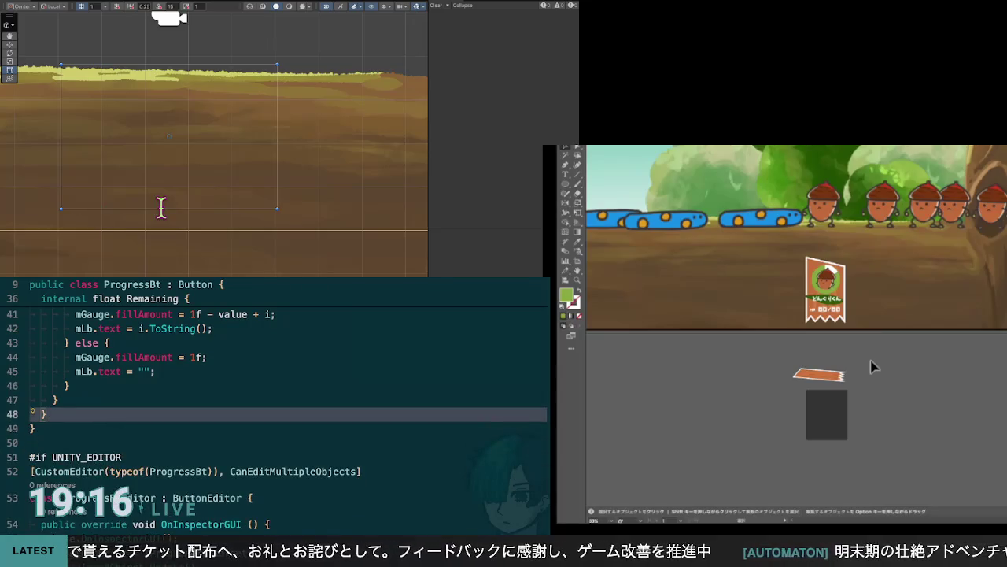
scroll(276, 409, "up", 4)
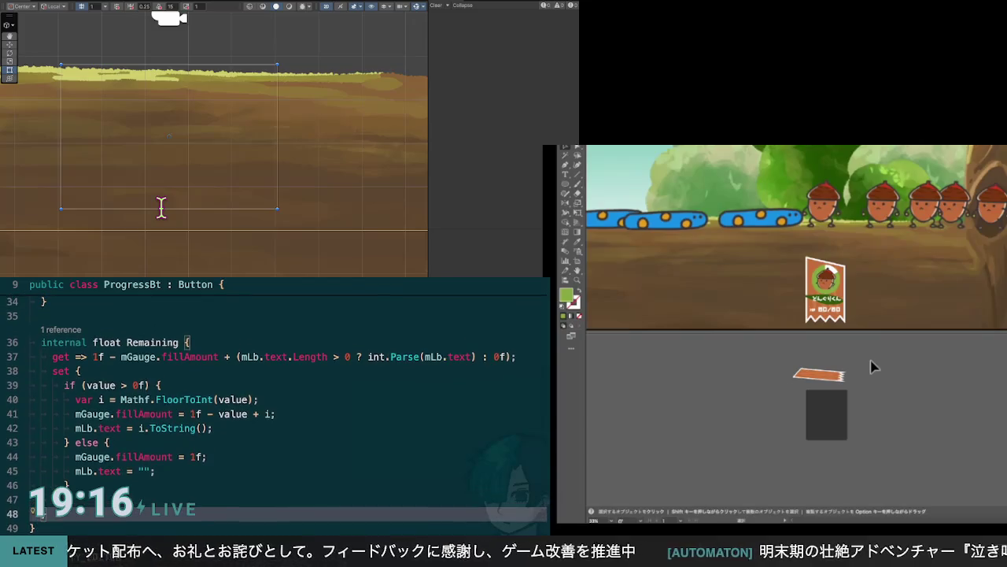
scroll(276, 409, "up", 3)
scroll(275, 409, "down", 4)
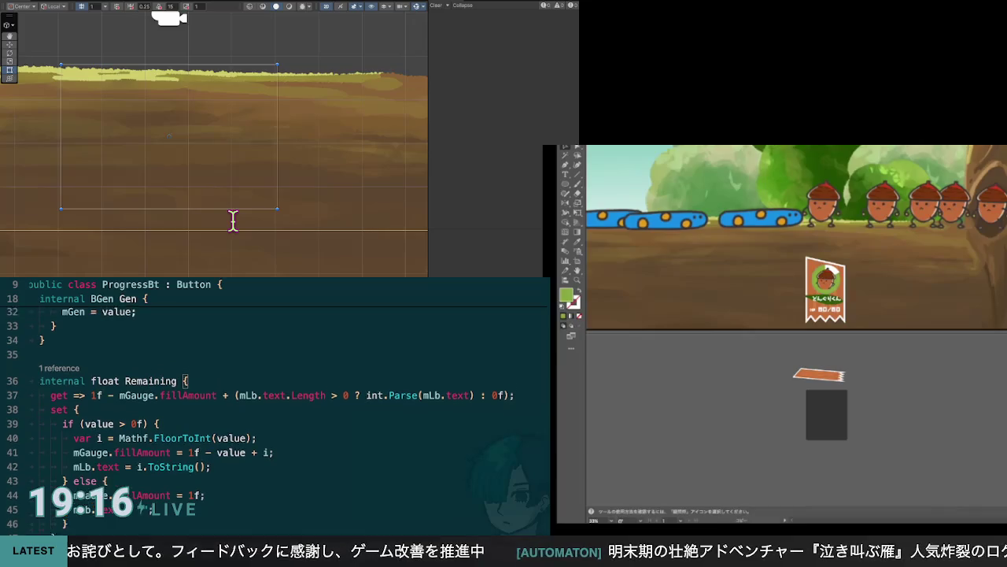
scroll(275, 409, "up", 2)
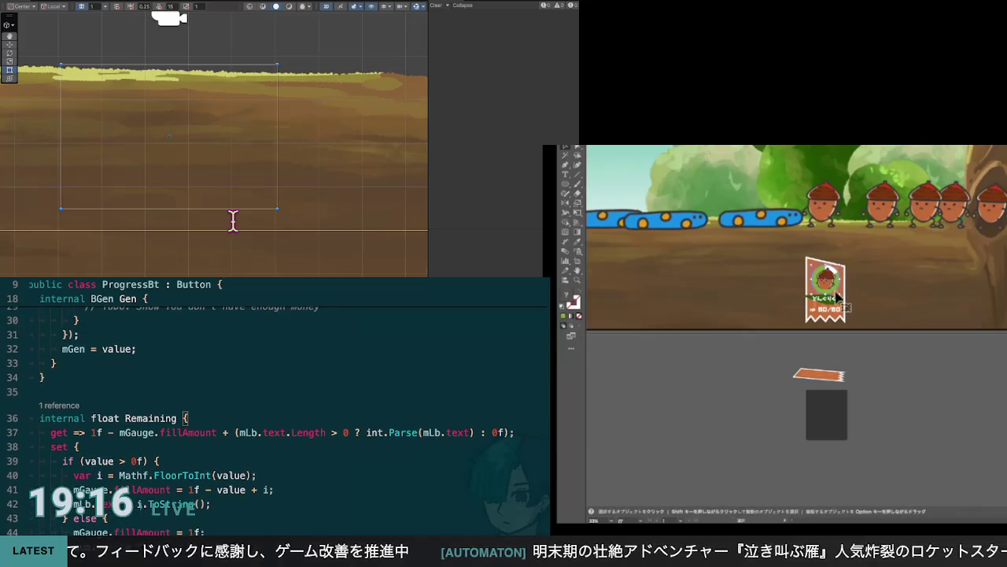
scroll(275, 409, "down", 1)
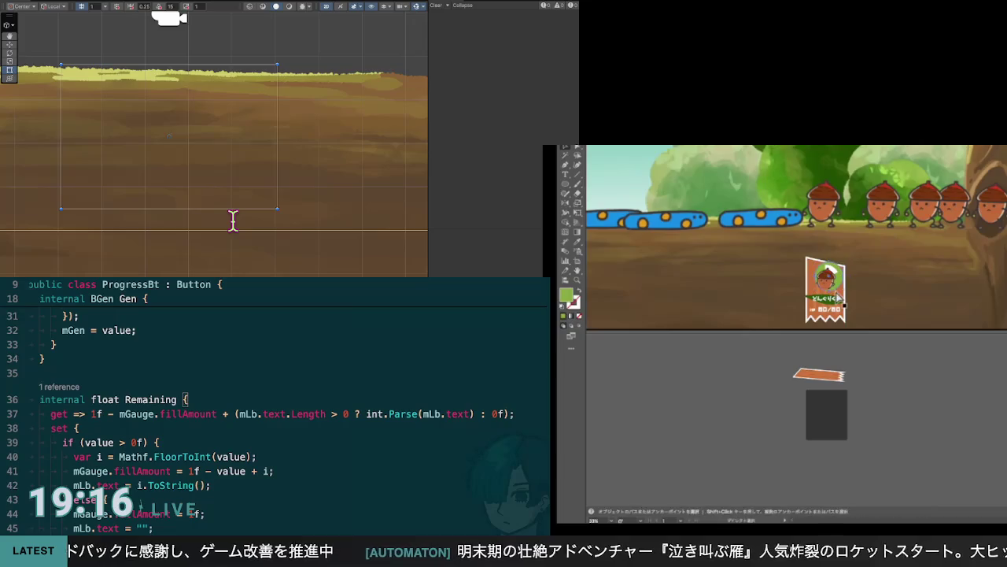
scroll(275, 409, "up", 3)
scroll(275, 409, "up", 2)
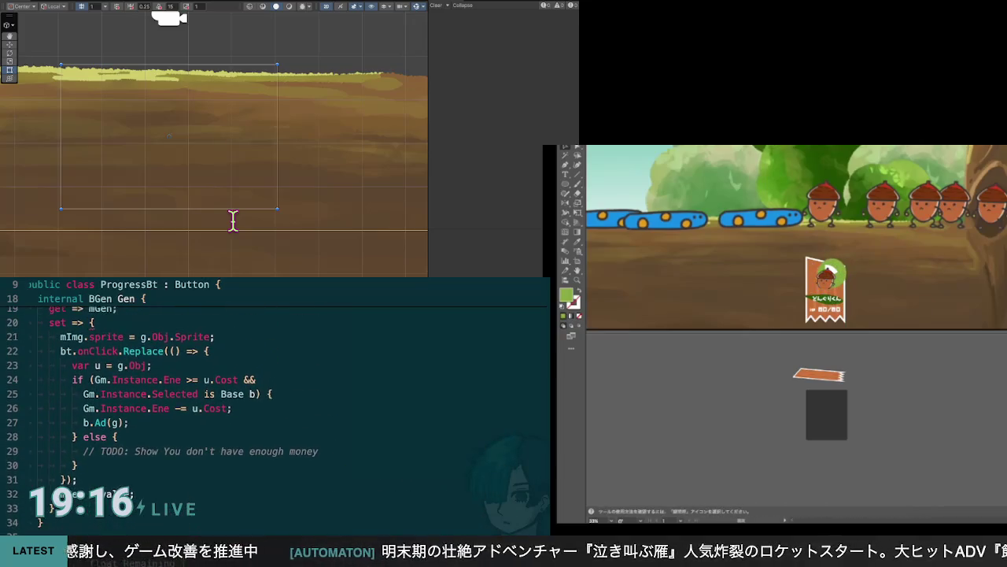
scroll(276, 410, "up", 2)
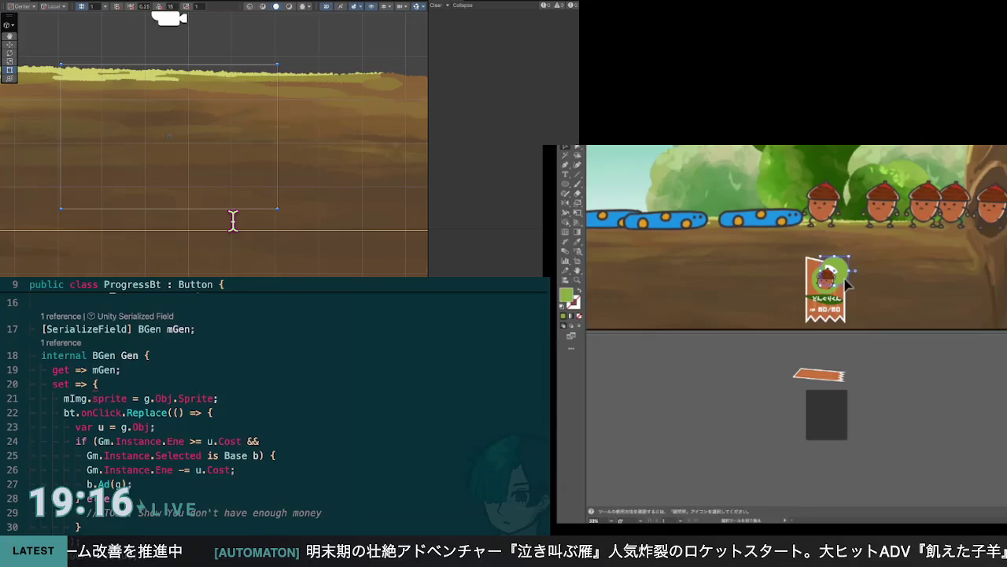
Sample the acorn badge's fill and stroke with the Eyedropper and make the fill active
left_click(847, 289)
left_click(831, 266)
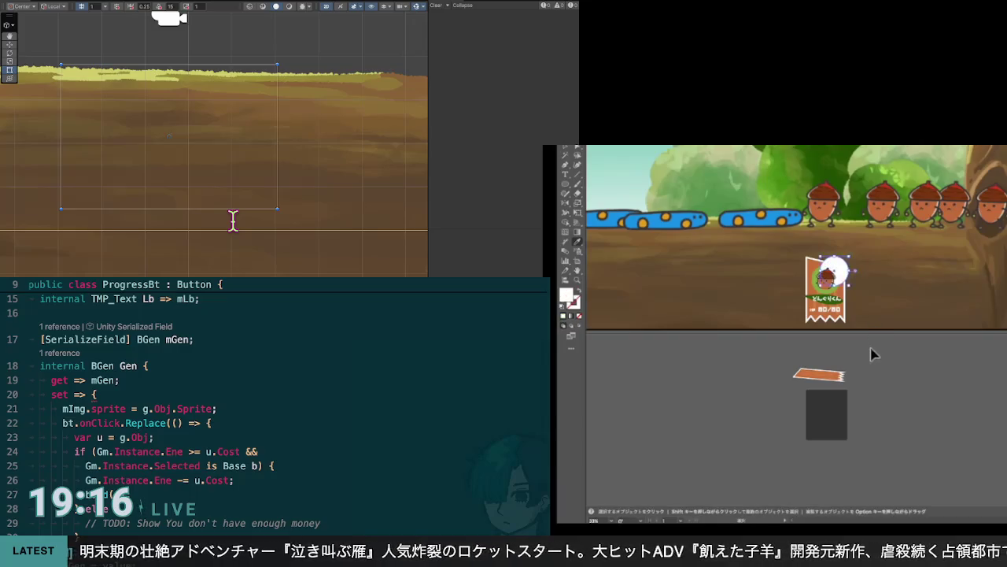
key("c")
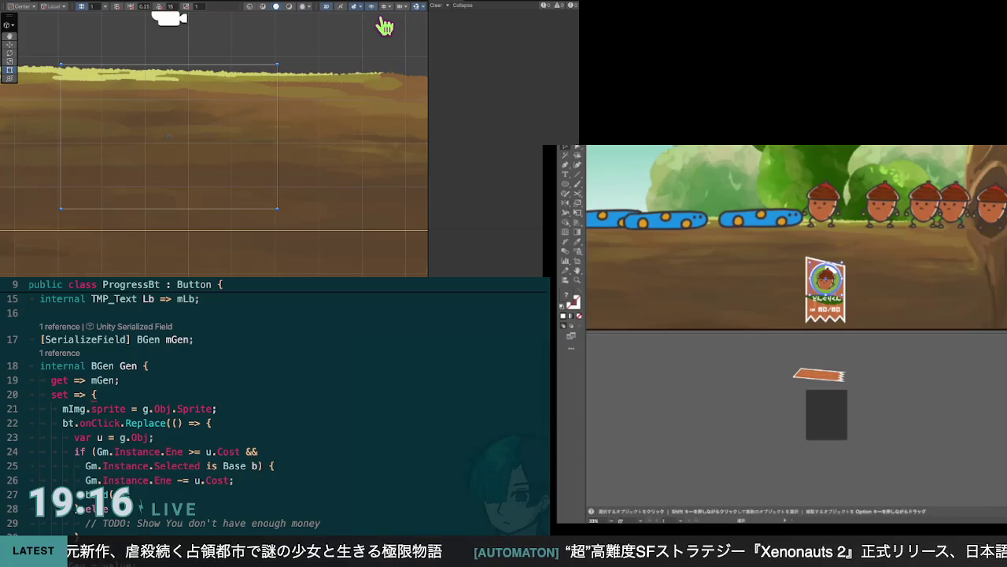
left_click(913, 376)
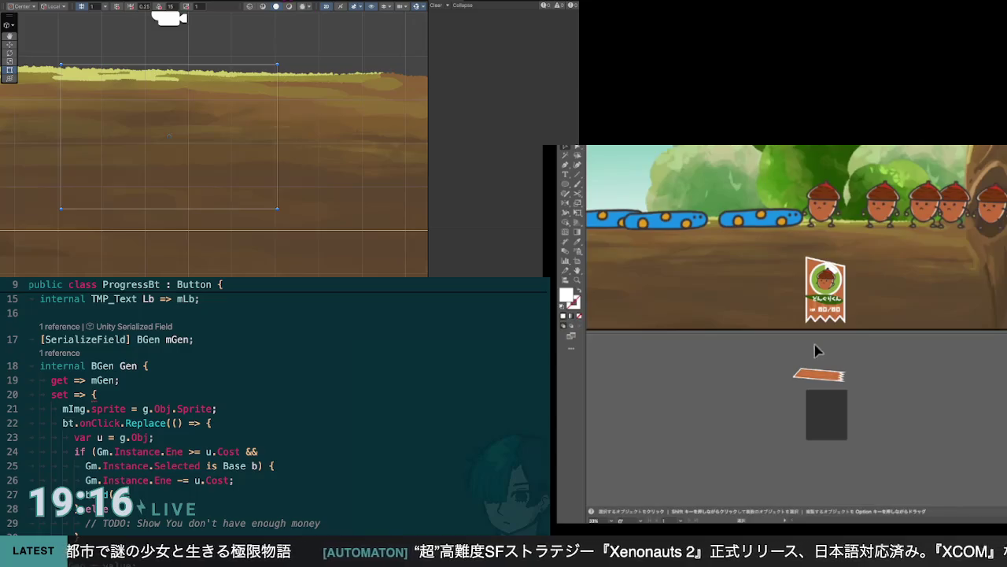
Select the card's name banner, deselect everything, then select the acorn card again
left_click(850, 302)
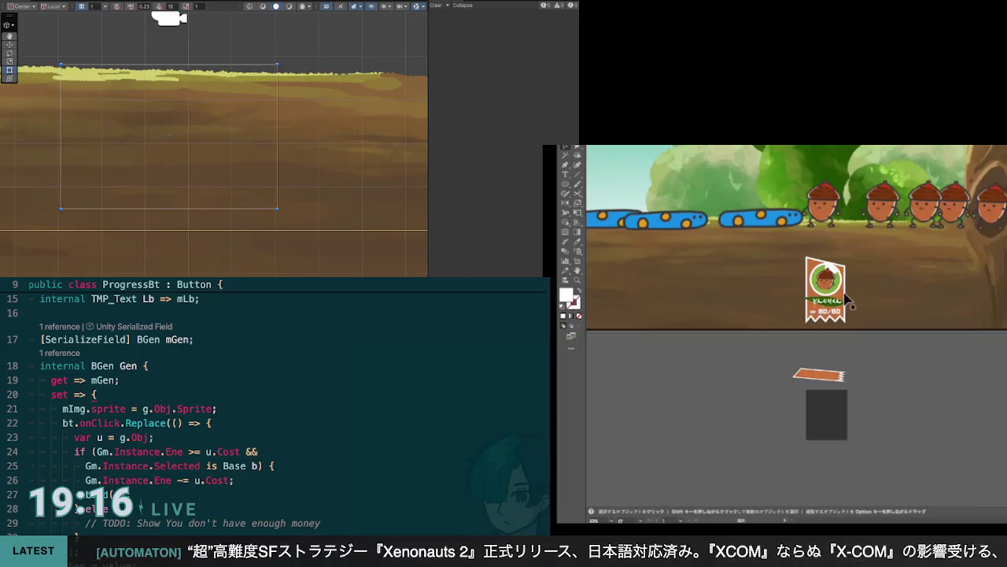
left_click(861, 355)
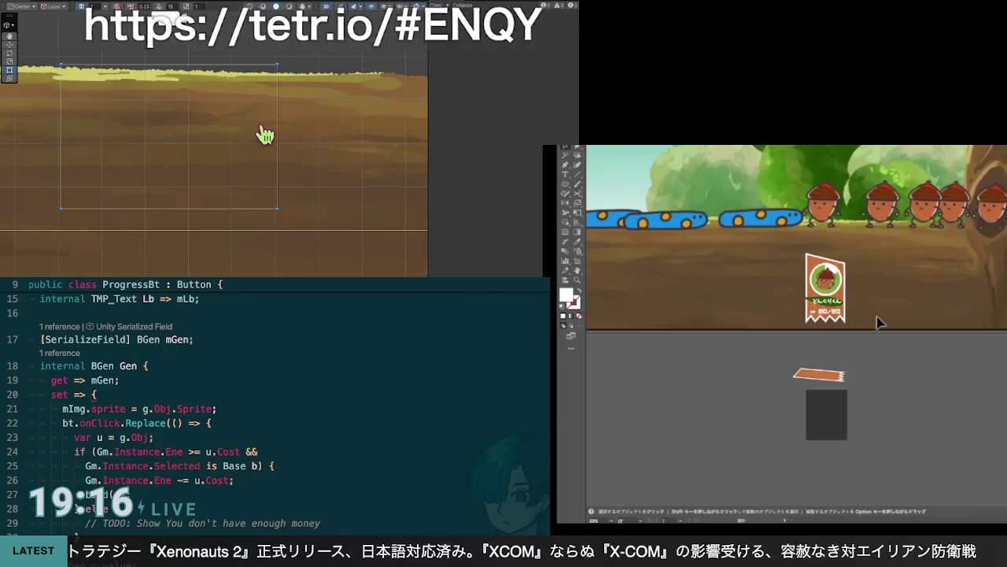
left_click(839, 290)
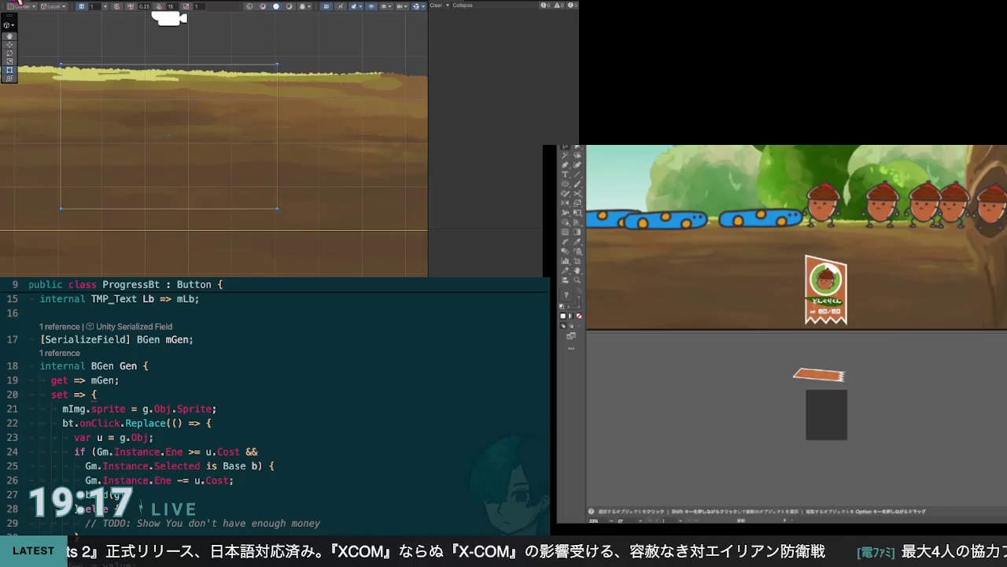
left_click(827, 289)
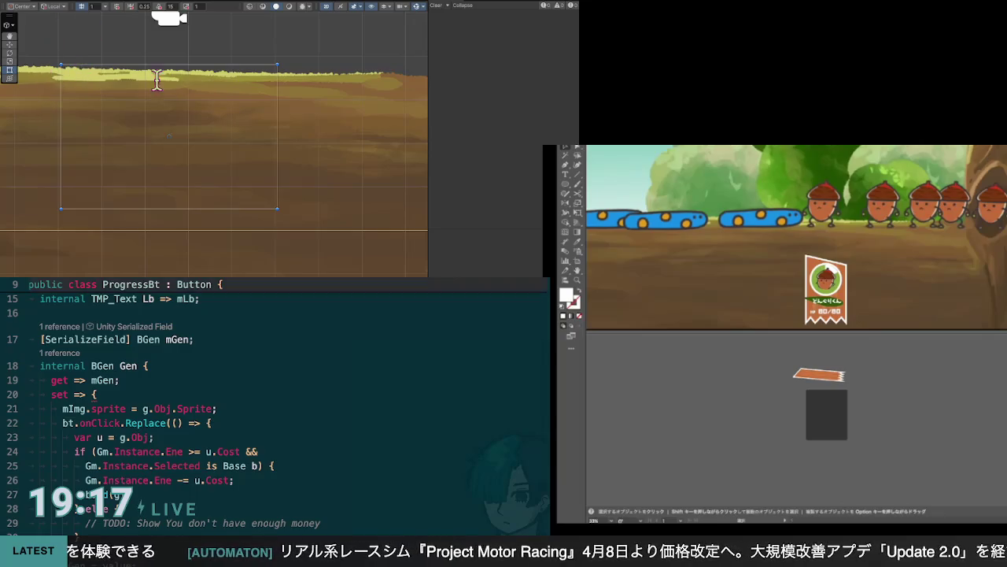
Finish the Ad(g); line, then start an if (v > 0f) block in BView's SetProgress
type("Ad(g);")
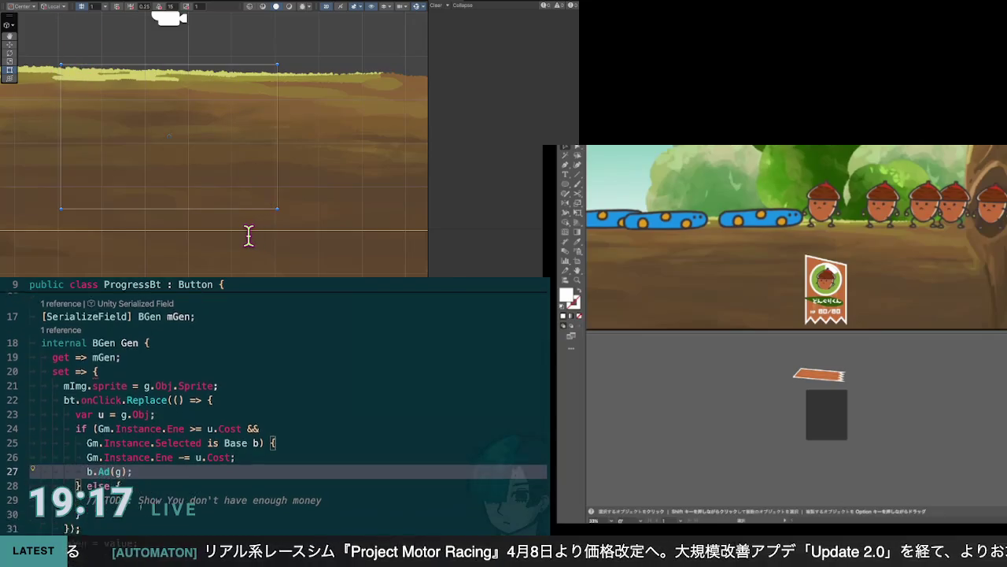
key("ctrl+minus")
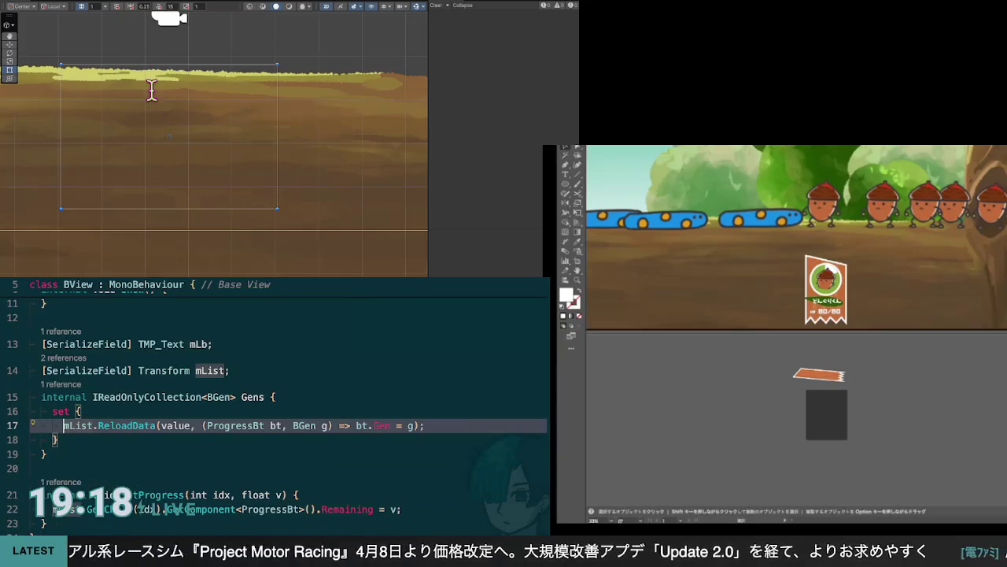
key("Down")
key("Down")
key("Down")
key("End")
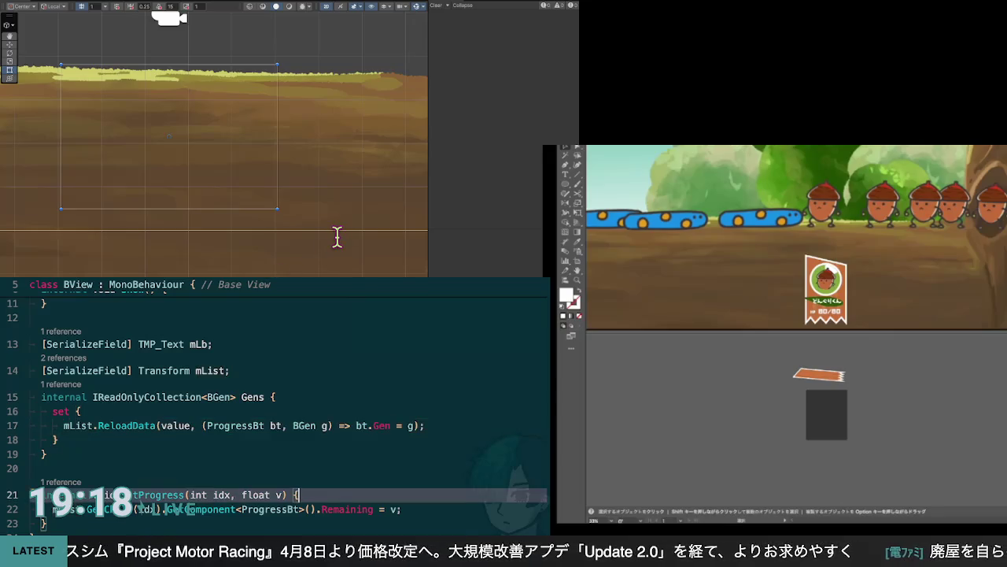
key("ctrl+Up")
key("ctrl+Up")
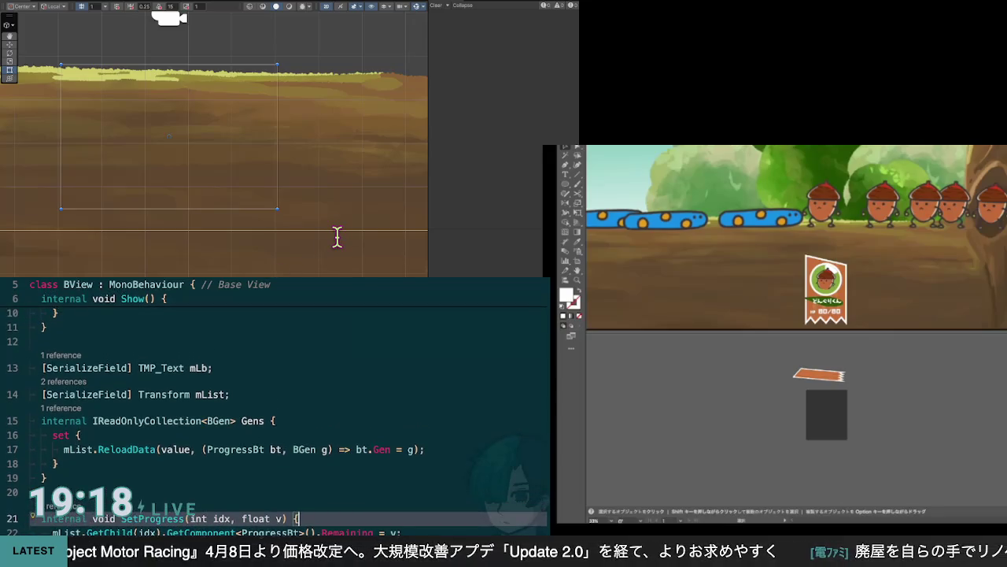
key("Return")
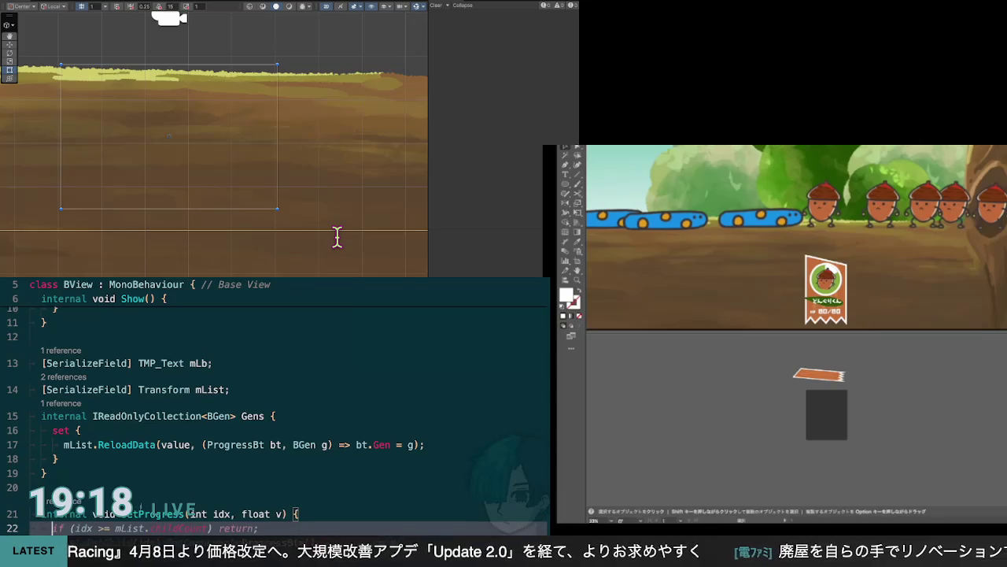
type("if")
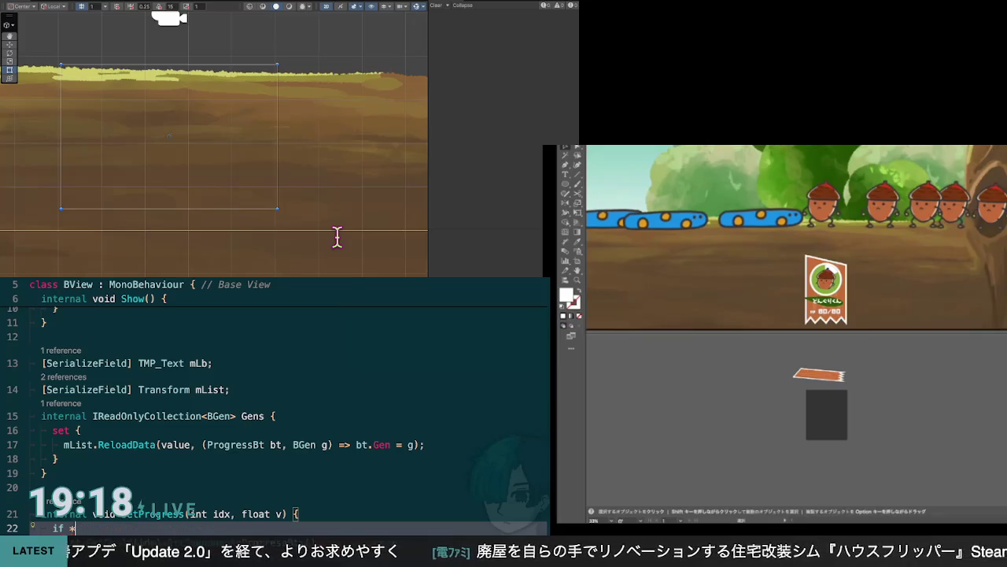
type("v")
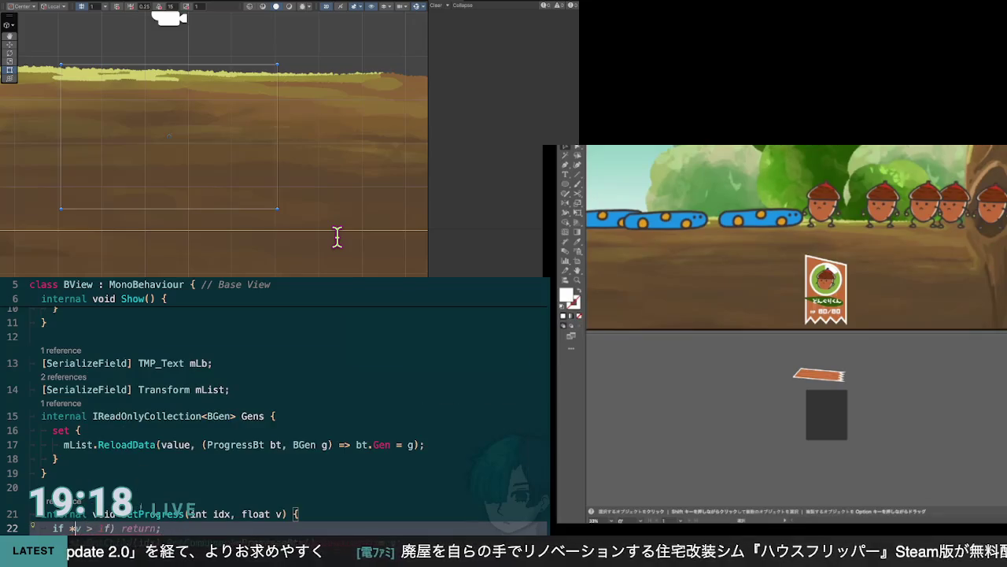
type("v")
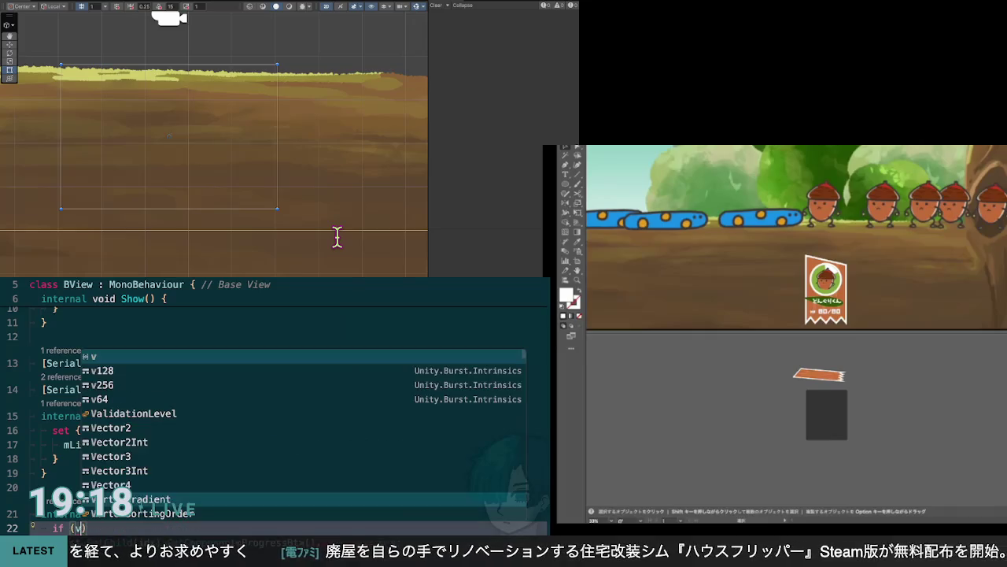
key("Escape")
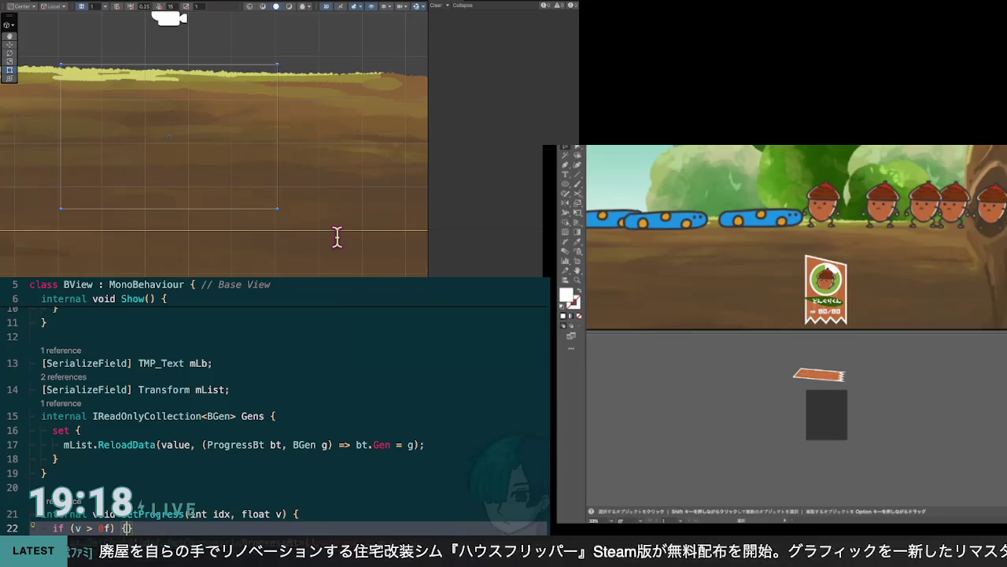
Paste the child ProgressBt's Remaining = v assignment into the if block, join its brace, and start else
key("Return")
type("mList.GetChild(idx).GetComponent<ProgressBt>().Remaining = v;")
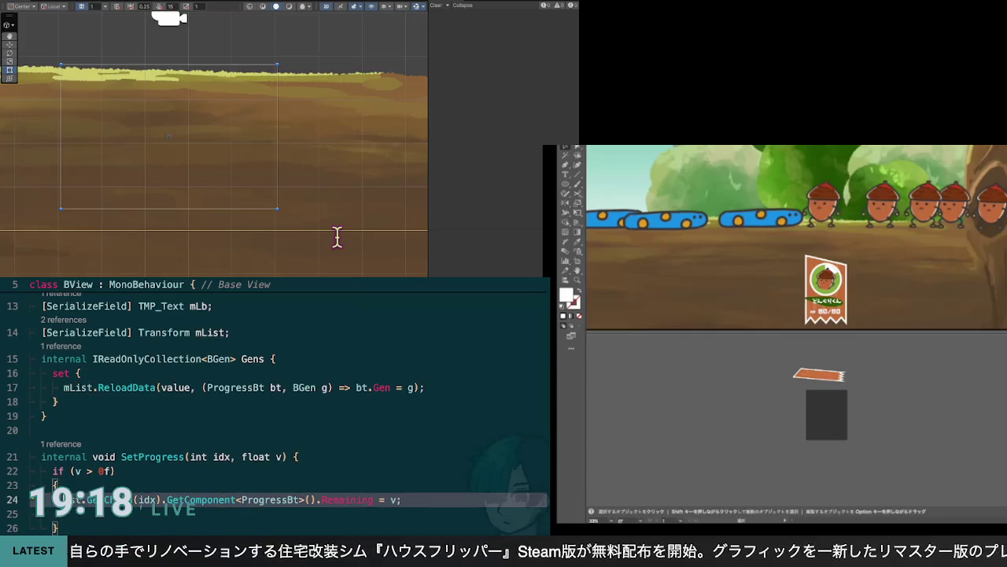
key("ctrl+backslash")
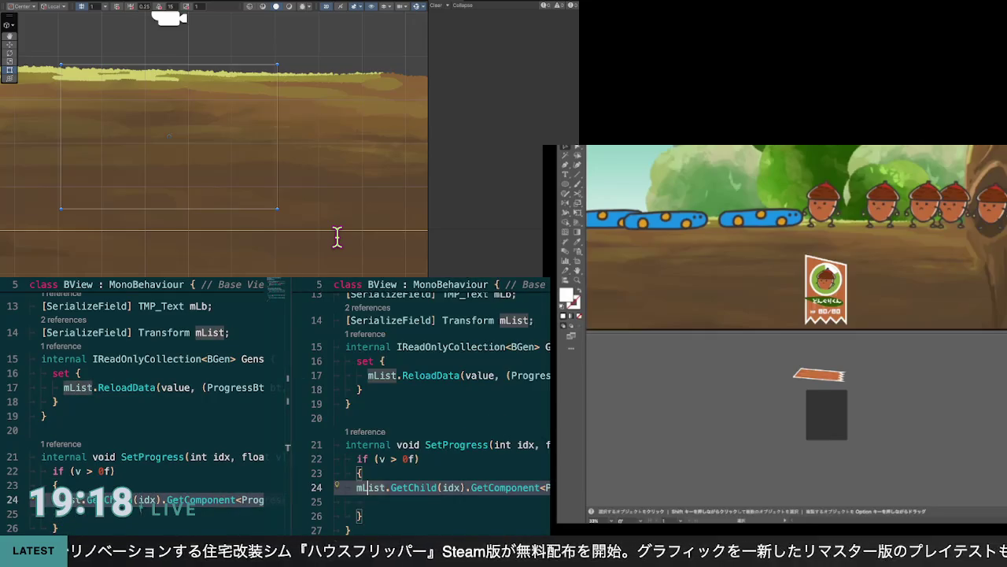
key("ctrl+w")
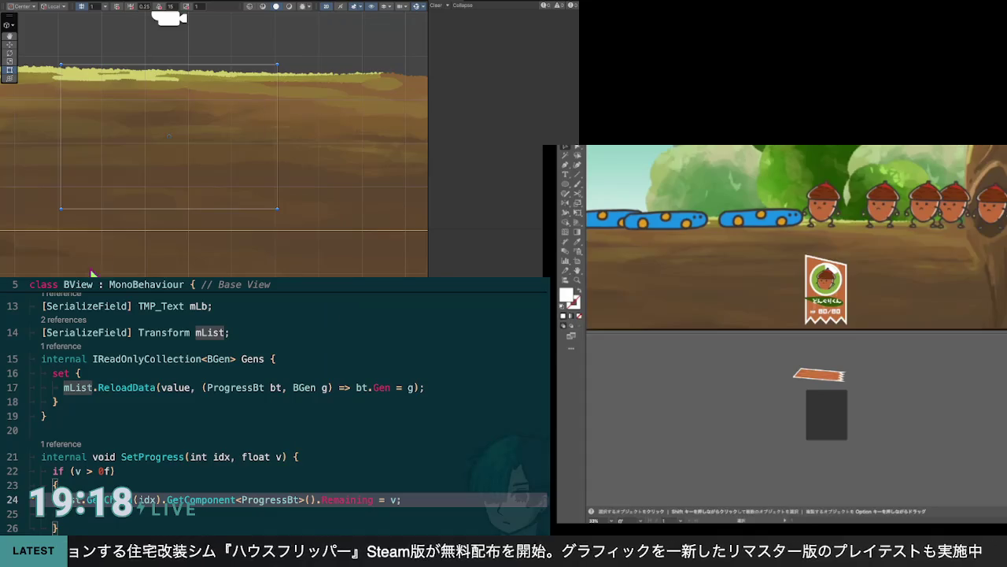
key("Down")
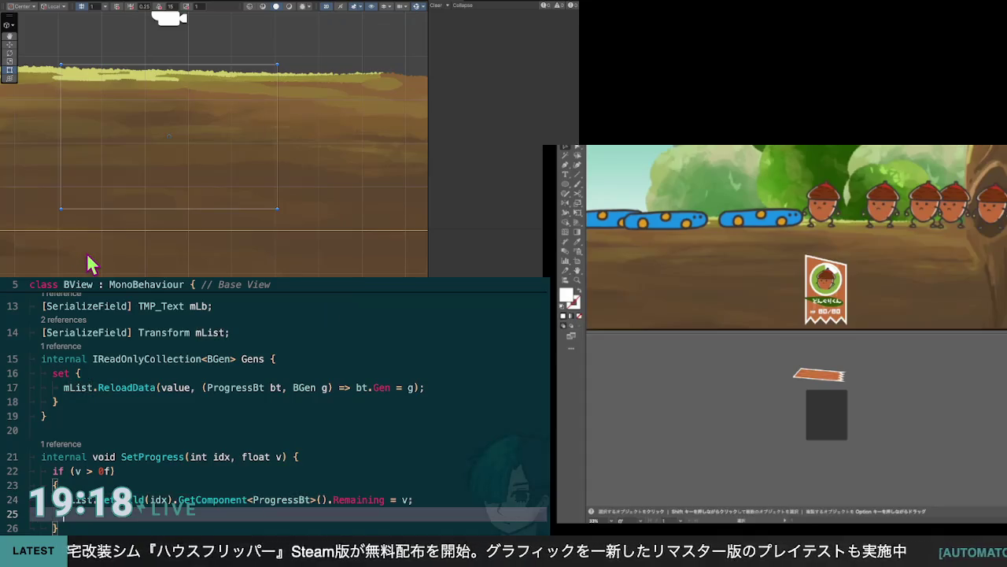
key("Up")
key("Up")
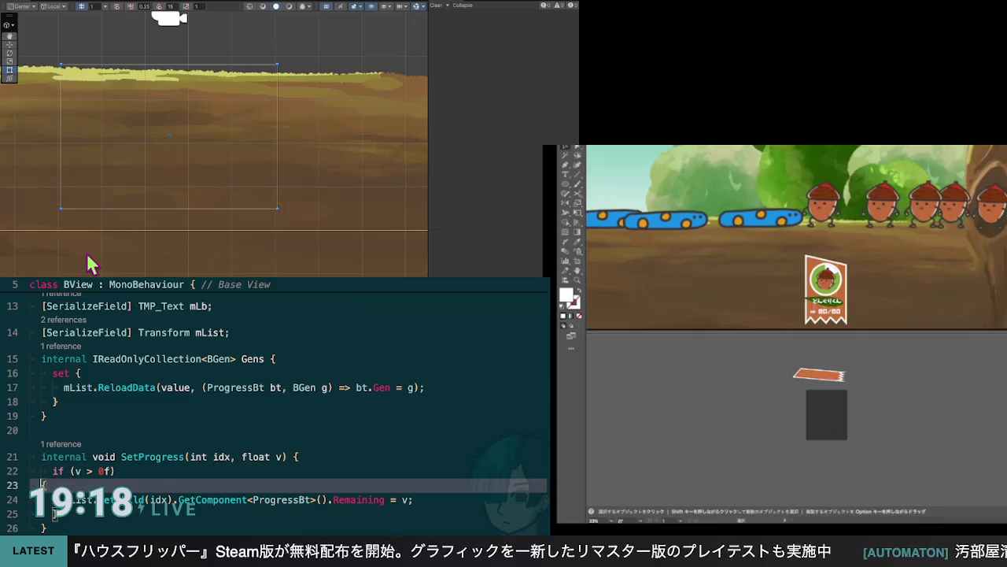
key("BackSpace")
key("Down")
key("Down")
type("else")
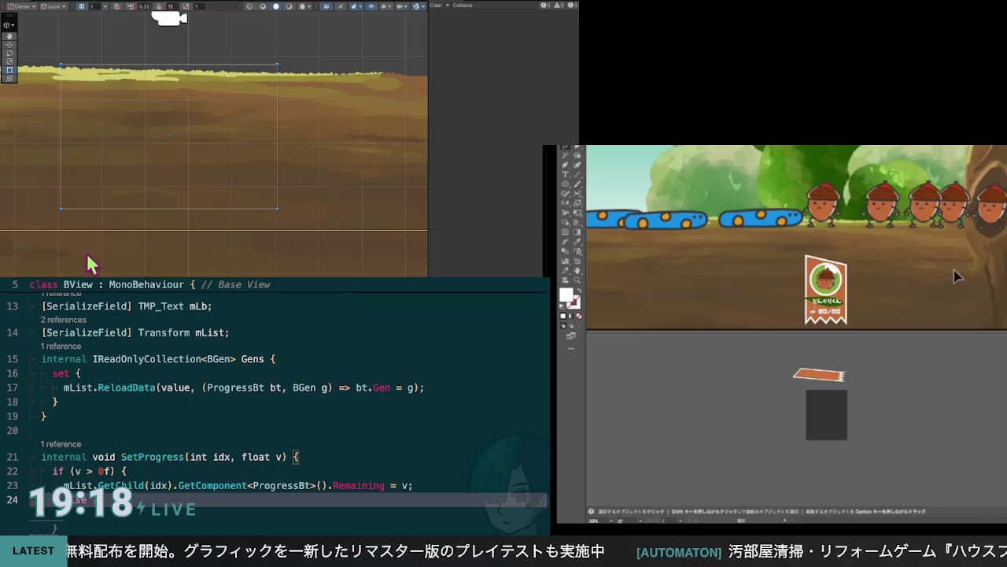
Select the acorn HP card banner, then clear the selection while switching between selection tools
scroll(954, 276, "down", 3)
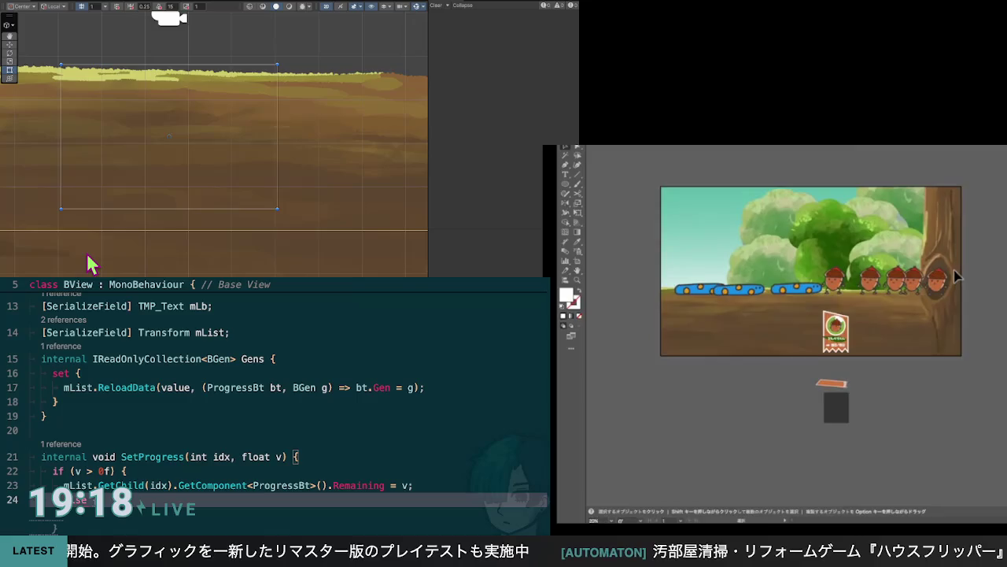
scroll(954, 275, "up", 2)
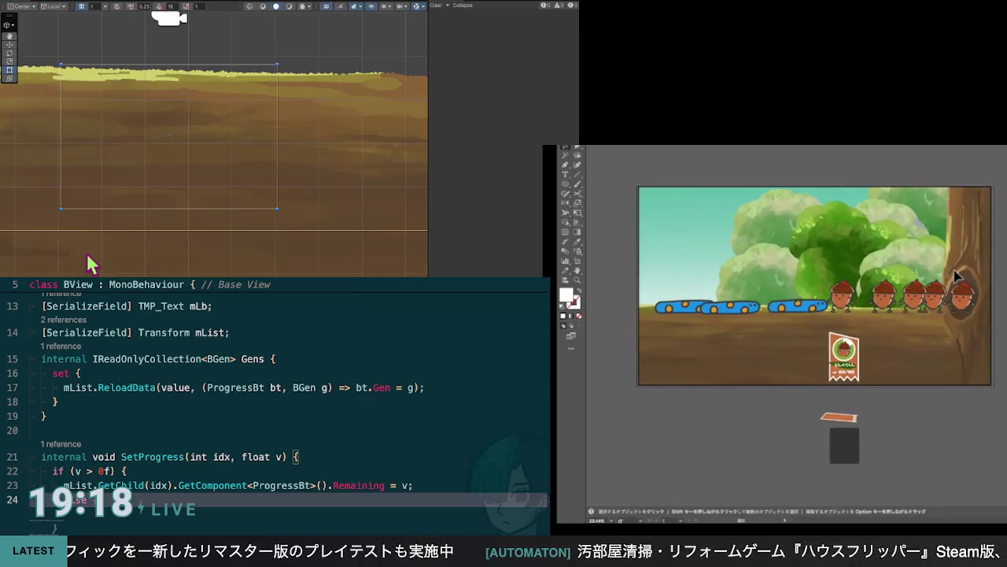
left_click(858, 358)
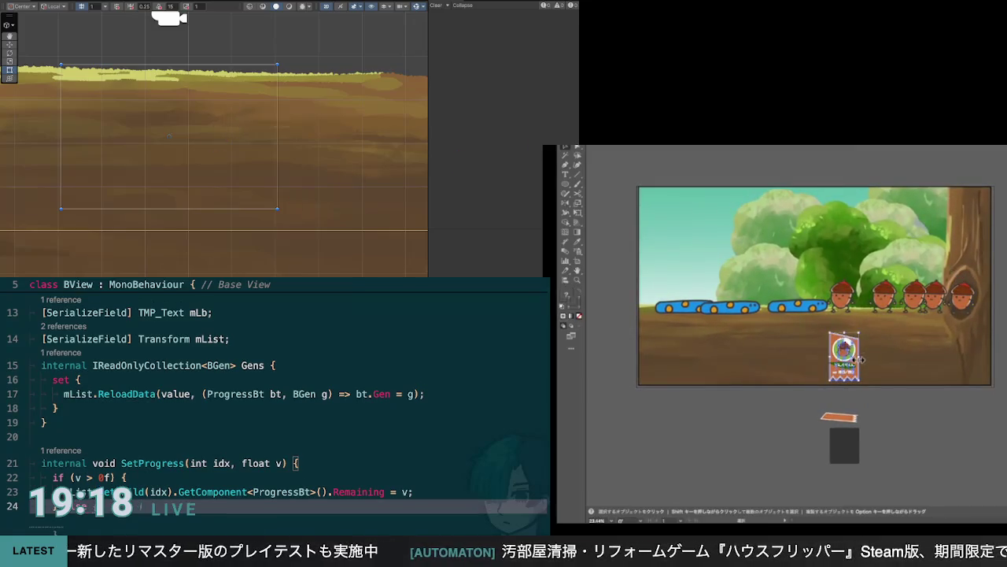
key("a")
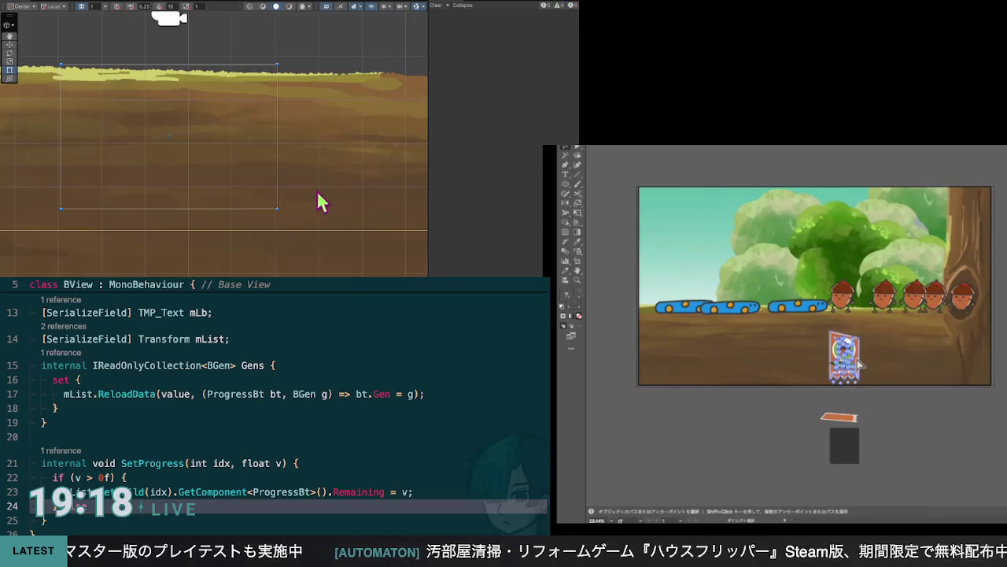
key("v")
left_click(865, 406)
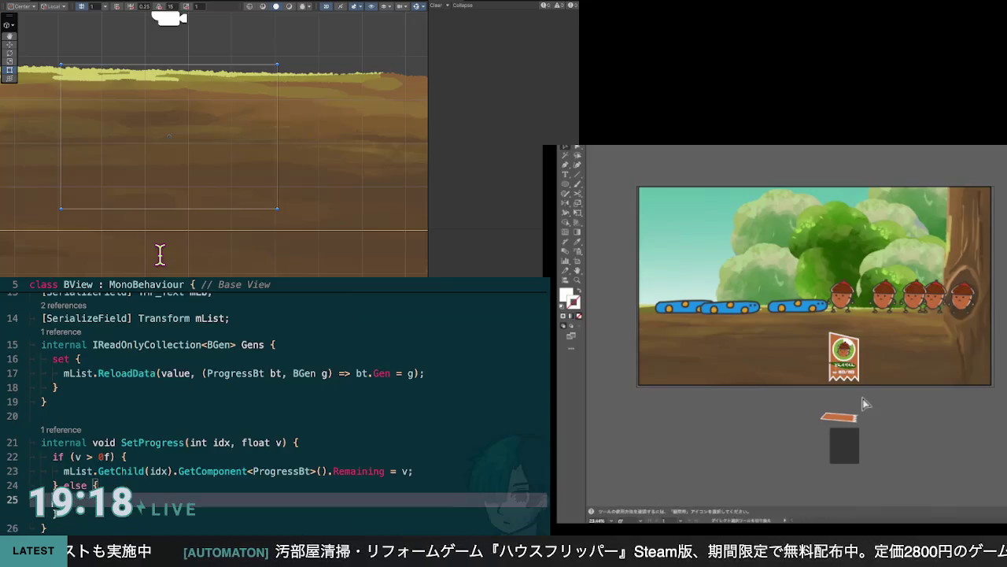
key("a")
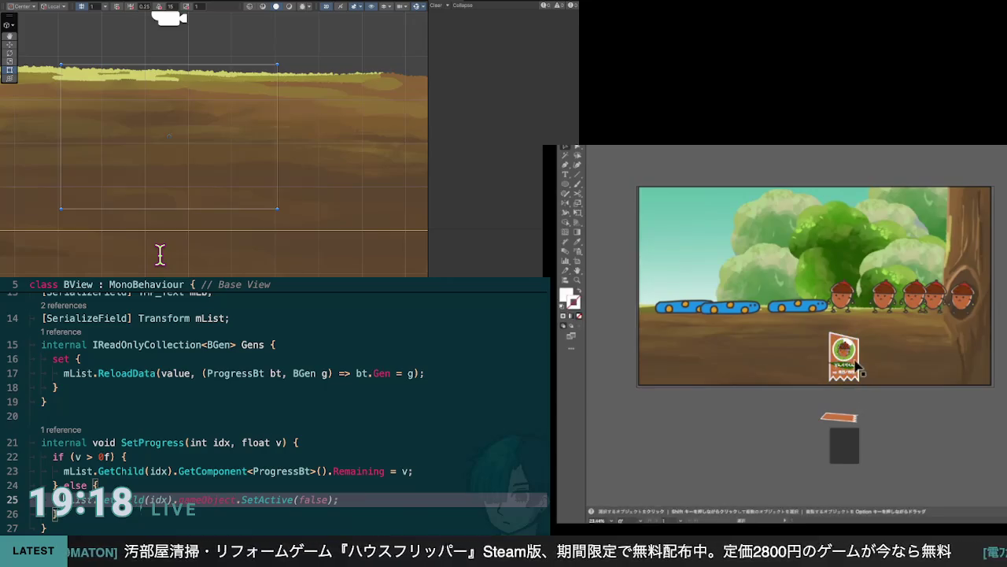
Enter the banner group and pick the wood rectangle, one of its anchors and the grain lines
double_click(857, 364)
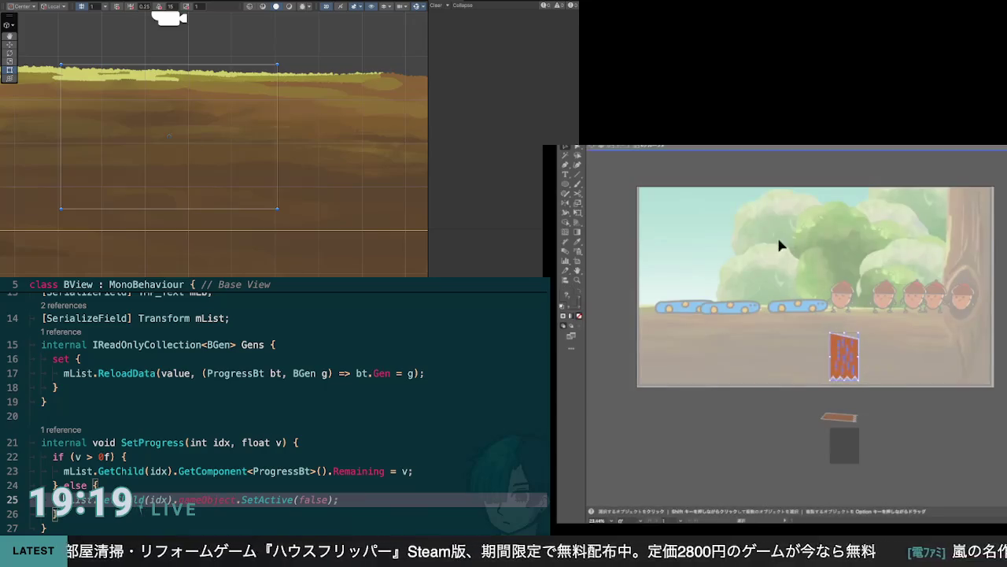
left_click(859, 358)
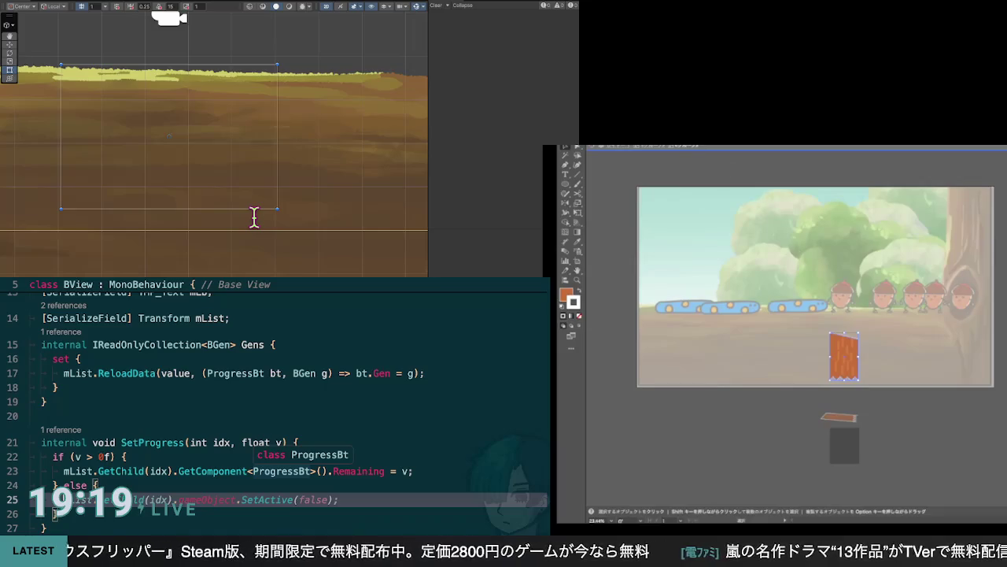
left_click(853, 343)
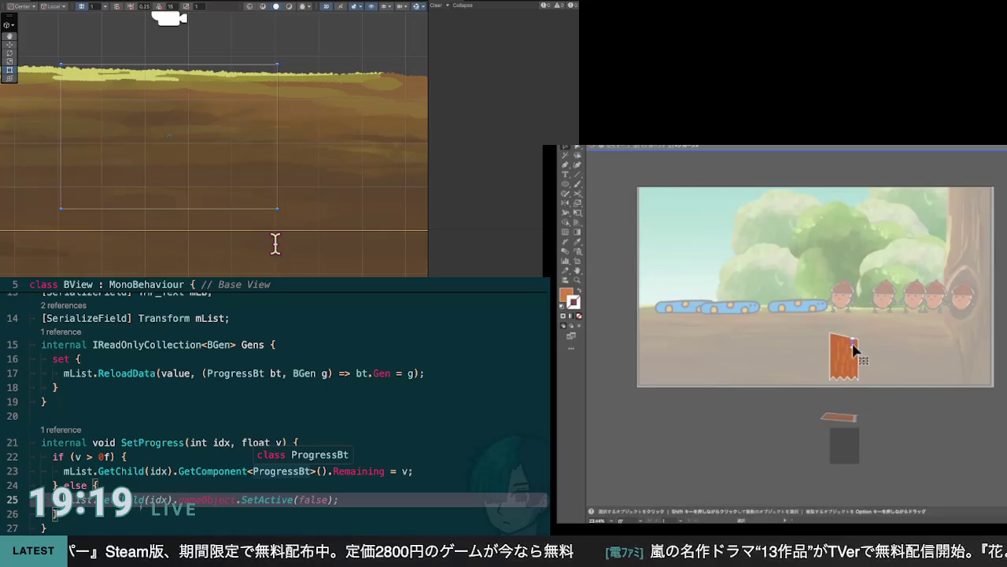
left_click(858, 356)
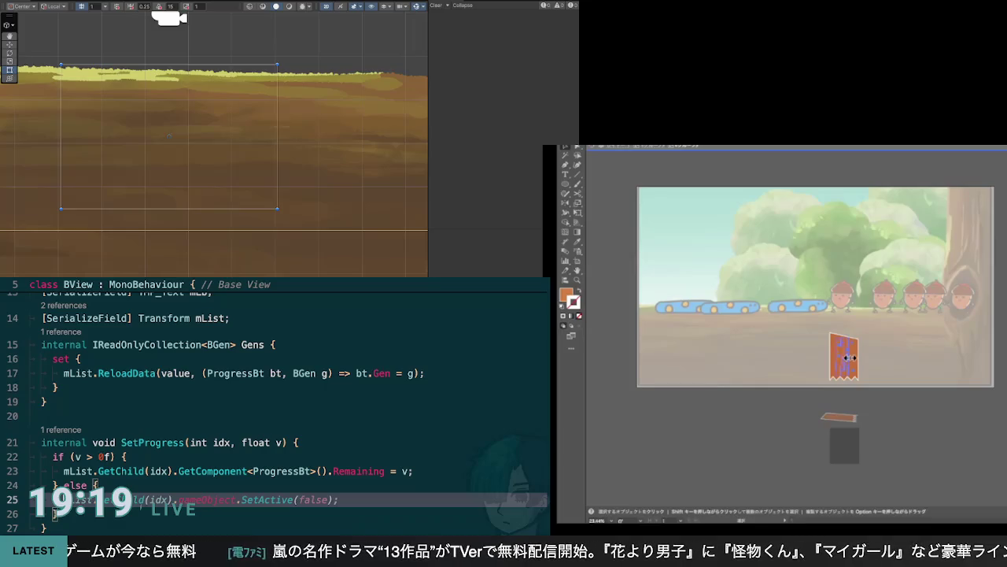
Delete the code line deactivating the child object, then exit the banner group to the full artwork
key("super+BackSpace")
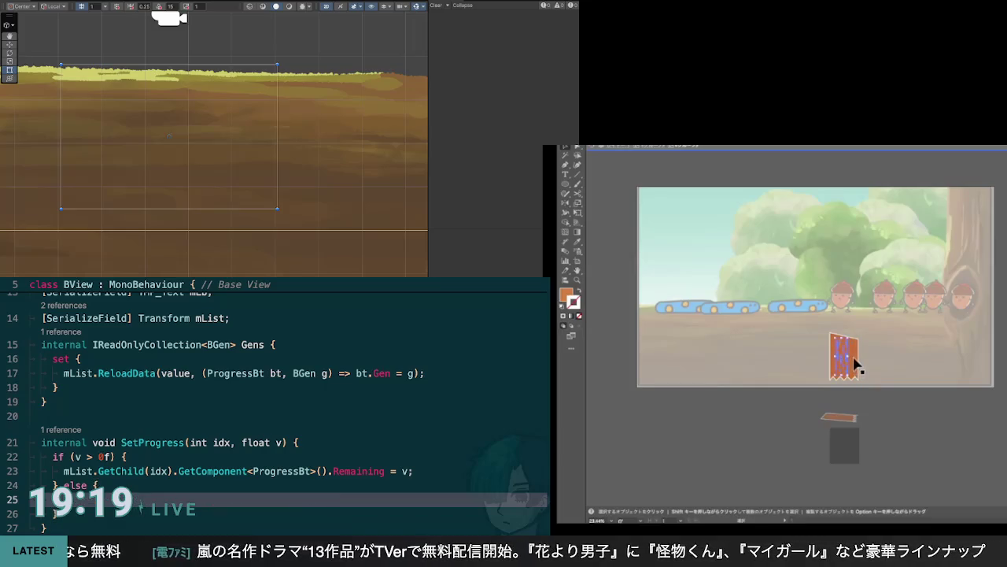
scroll(848, 358, "up", 3)
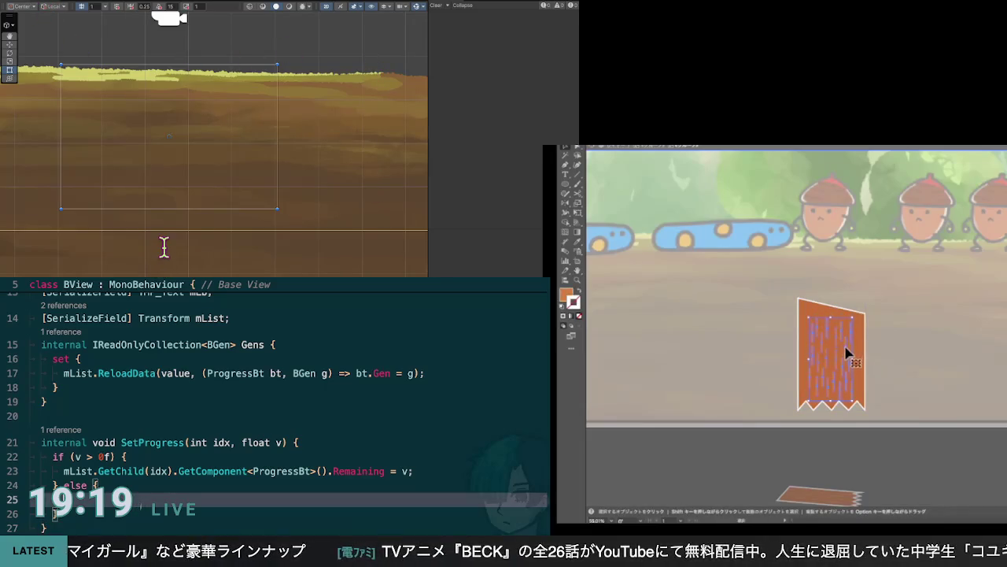
key("ctrl+Tab")
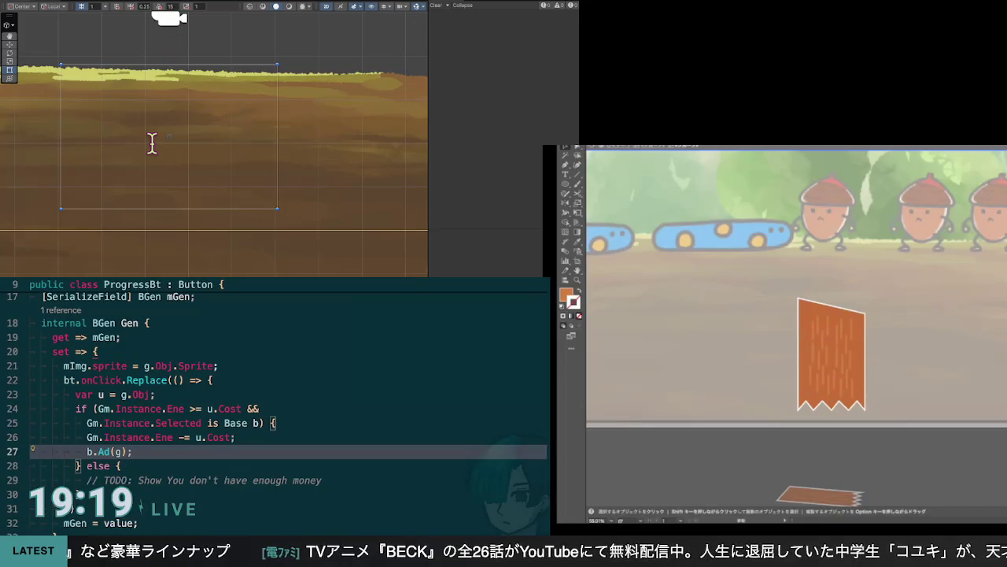
double_click(848, 454)
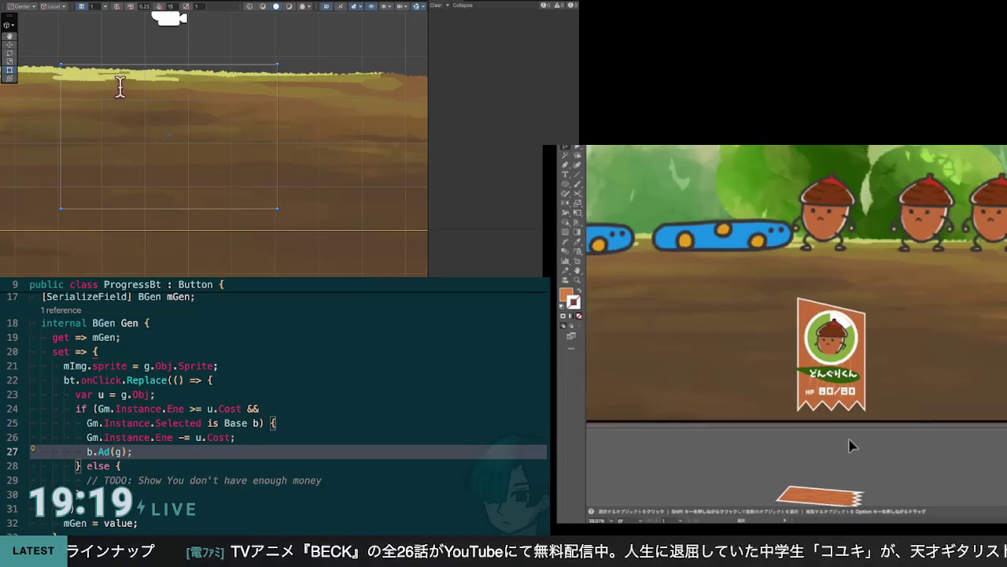
scroll(283, 409, "up", 3)
Remove the serialized mGen field and the getter returning mGen from ProgressBt
left_click(195, 413)
key("super+BackSpace")
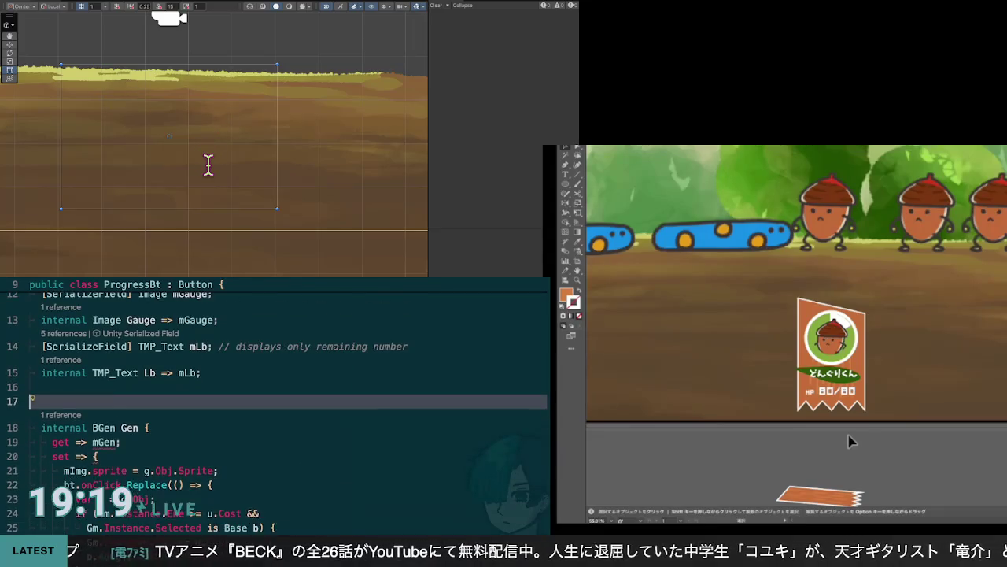
key("Delete")
key("Down")
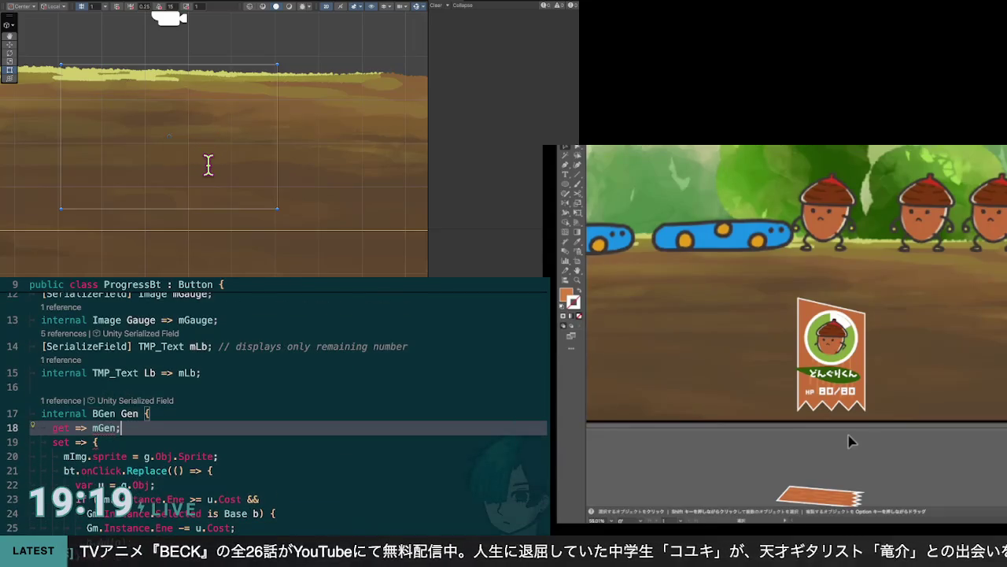
key("super+shift+k")
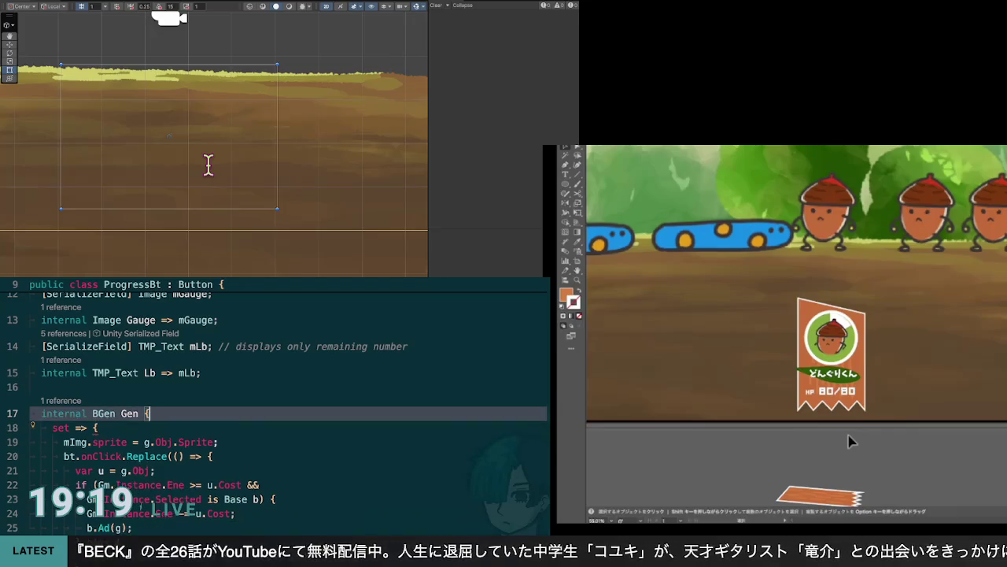
key("Down")
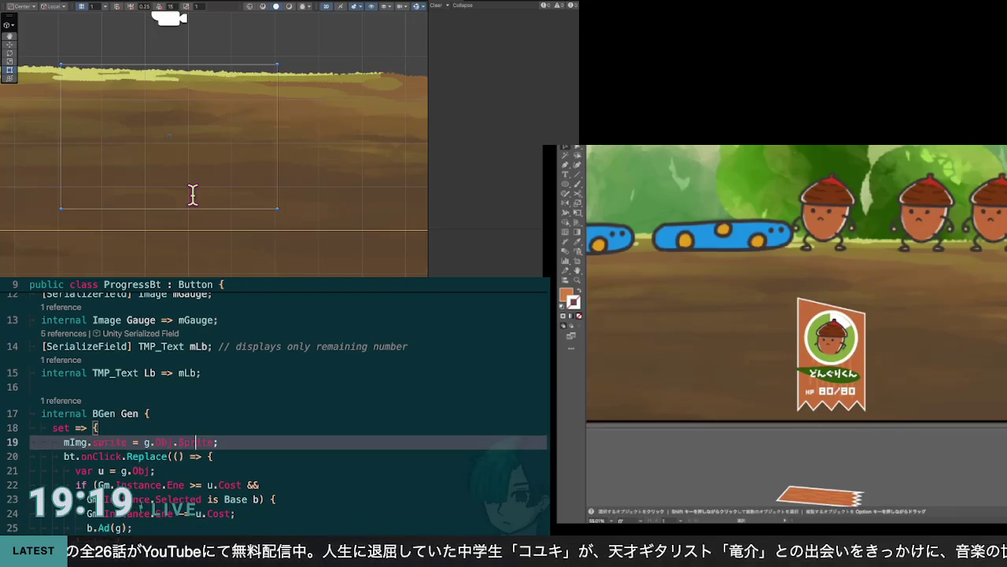
scroll(288, 409, "down", 3)
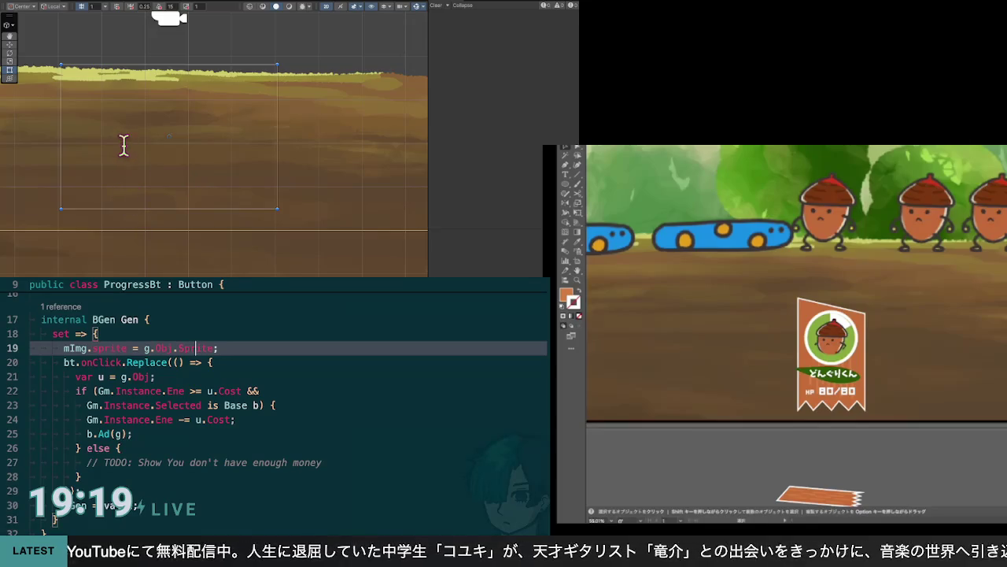
Turn the Gen arrow setter into a set block and replace g with value
left_click(138, 506)
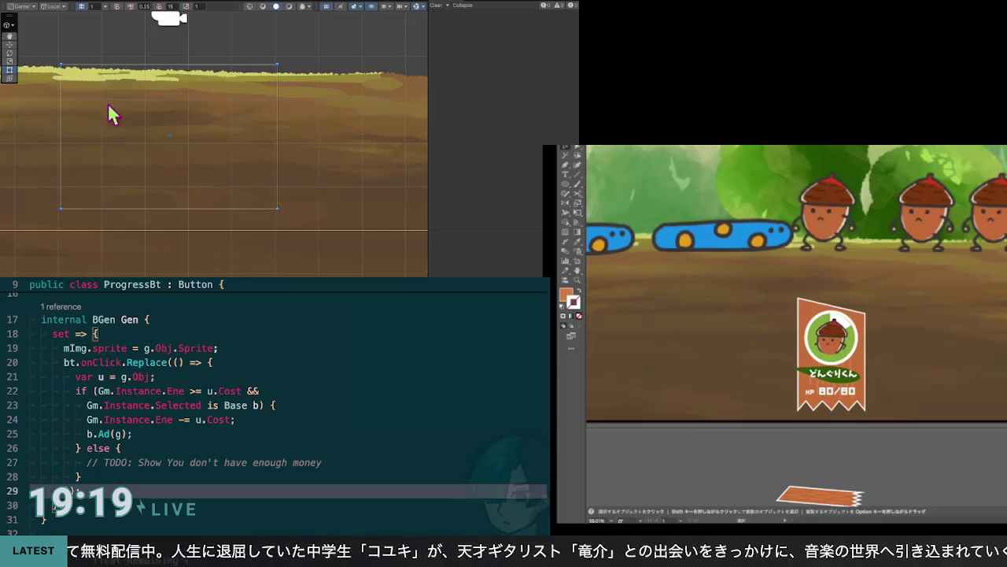
key("super+shift+backslash")
key("BackSpace")
key("BackSpace")
key("BackSpace")
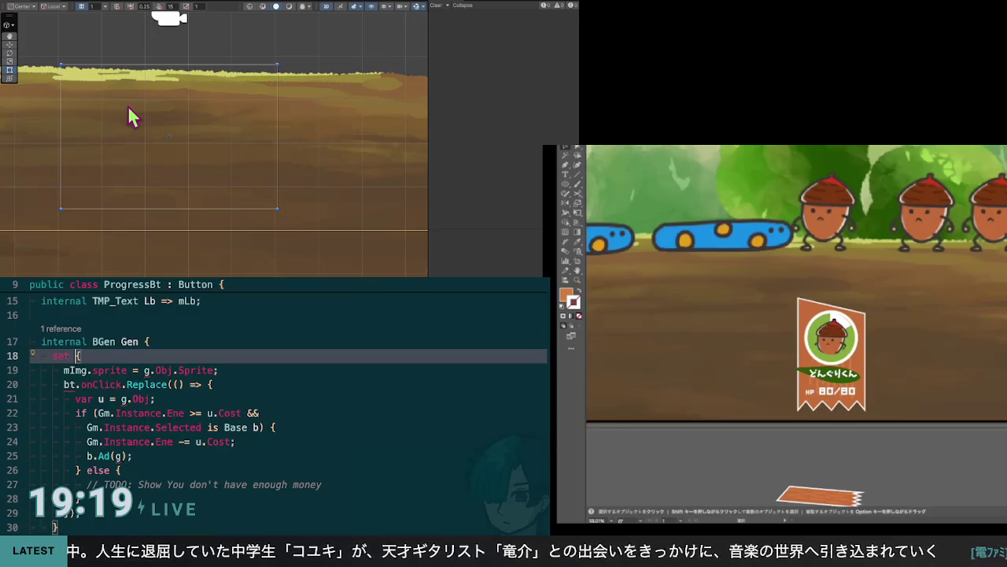
key("F2")
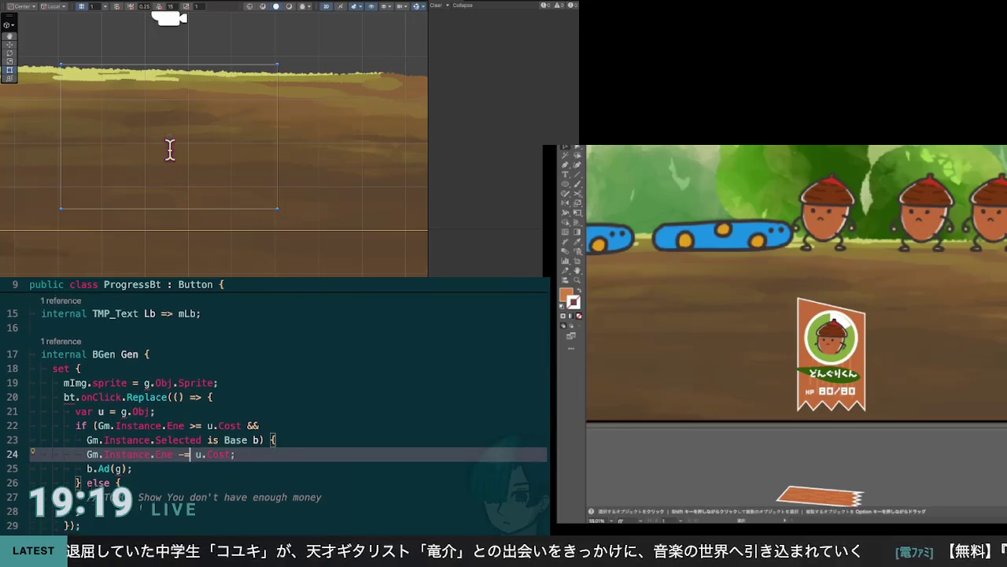
key("F2")
type("value")
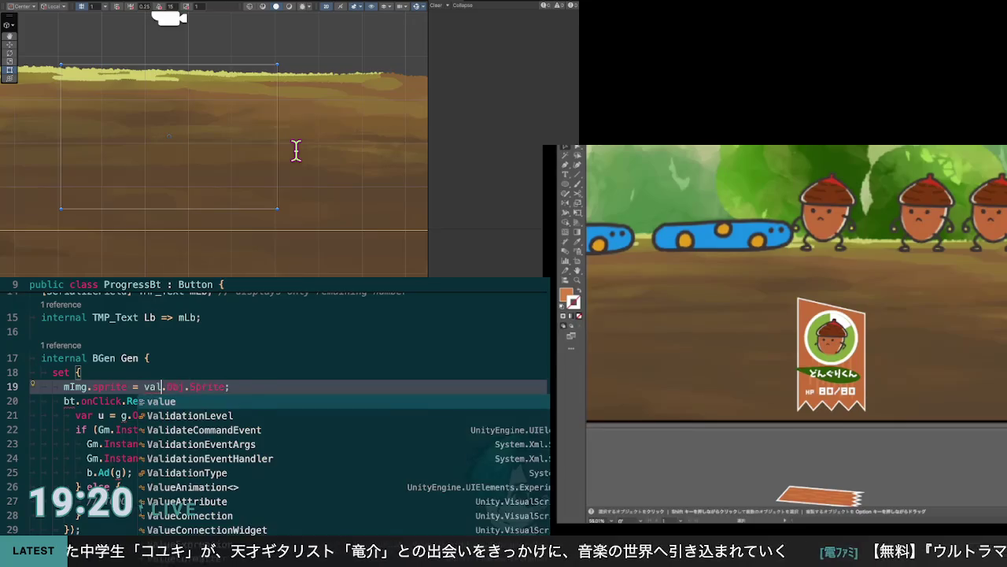
key("Escape")
key("Up")
key("Up")
key("Up")
key("Down")
key("Down")
key("Down")
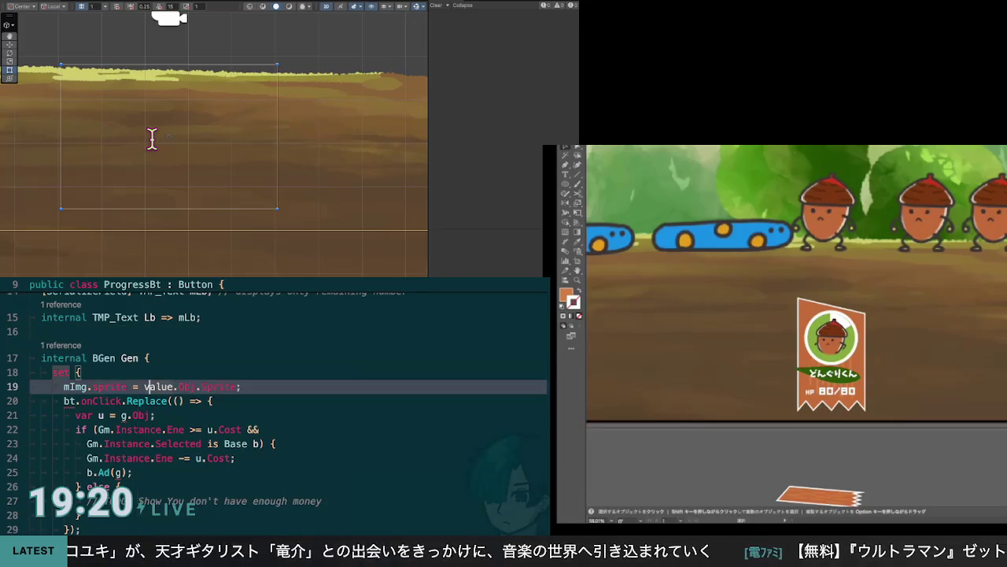
key("ctrl+c")
key("Down")
key("Down")
key("ctrl+v")
Move the var declaration to the setter's first line and rename it o (var o = value.Obj)
key("End")
key("Up")
key("Up")
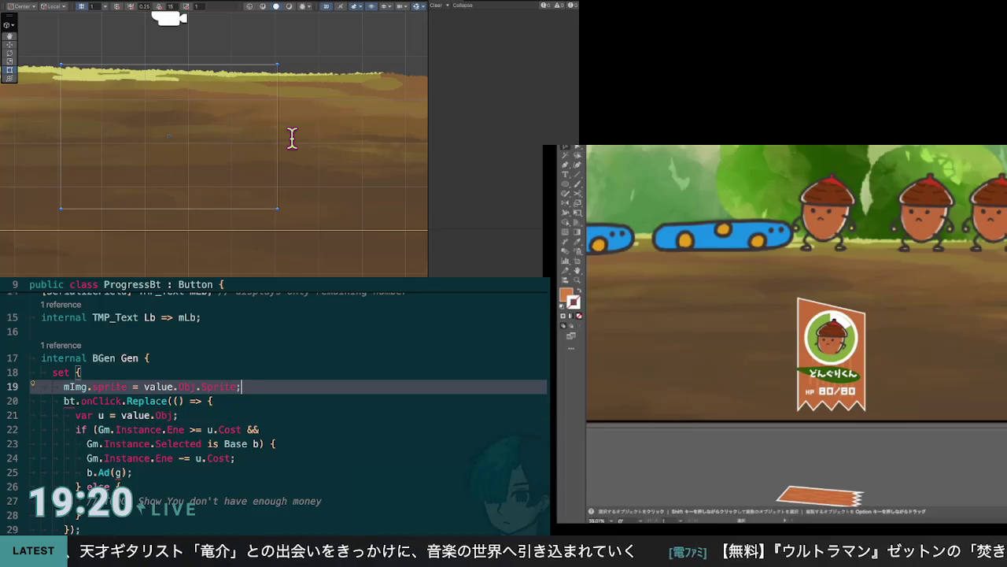
key("Down")
key("Down")
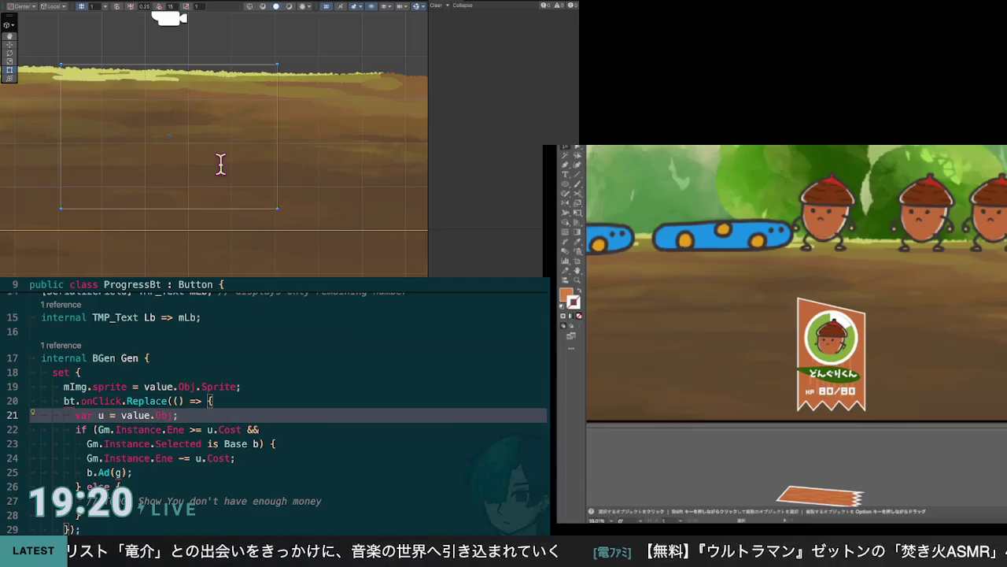
key("alt+Up")
key("alt+Up")
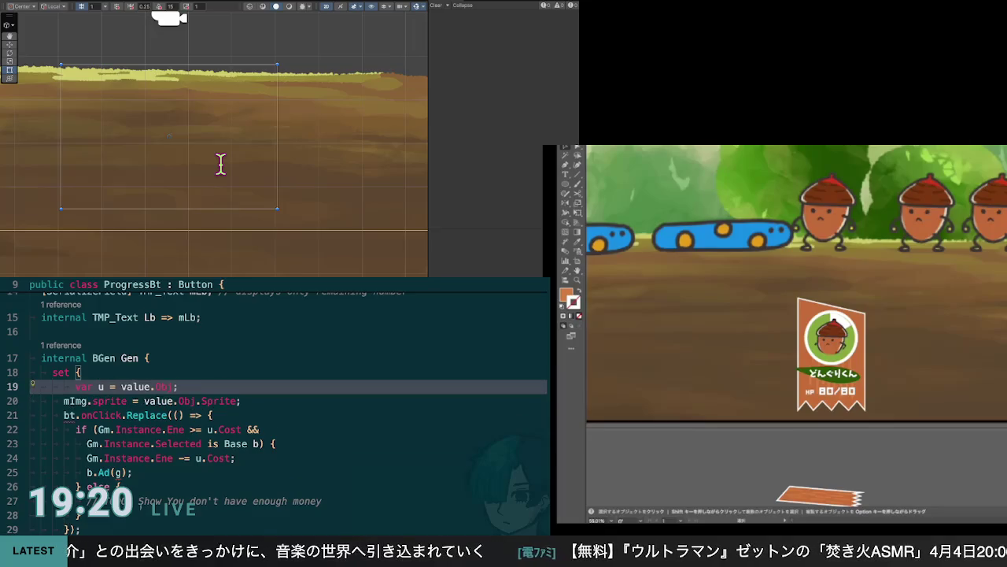
key("shift+Tab")
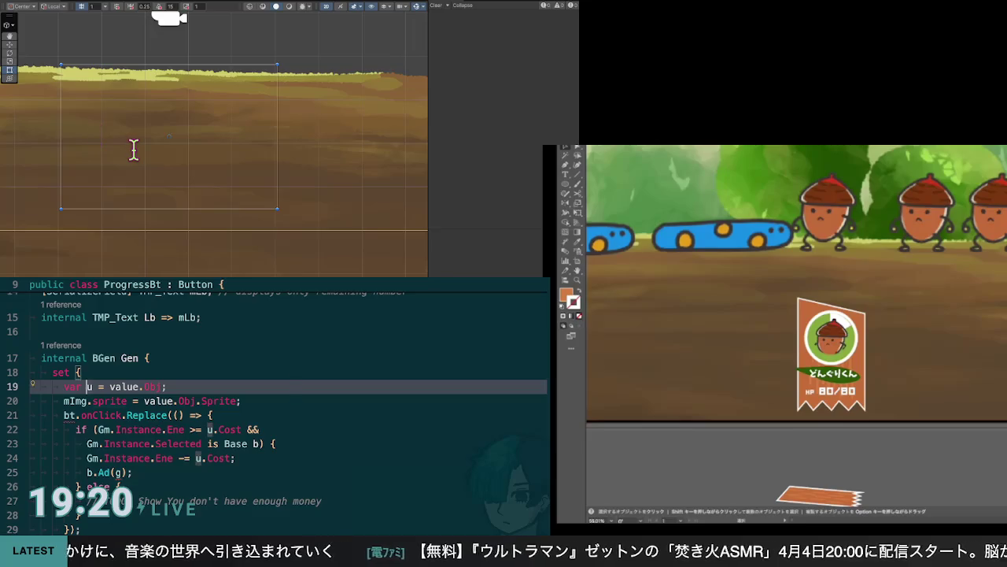
key("BackSpace")
type("o")
key("Escape")
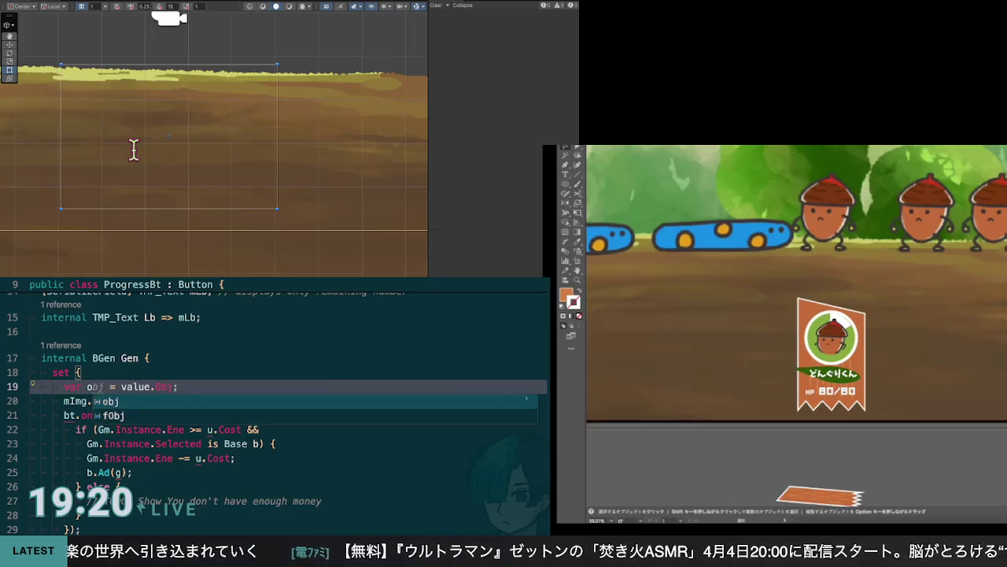
key("Up")
key("Up")
key("Up")
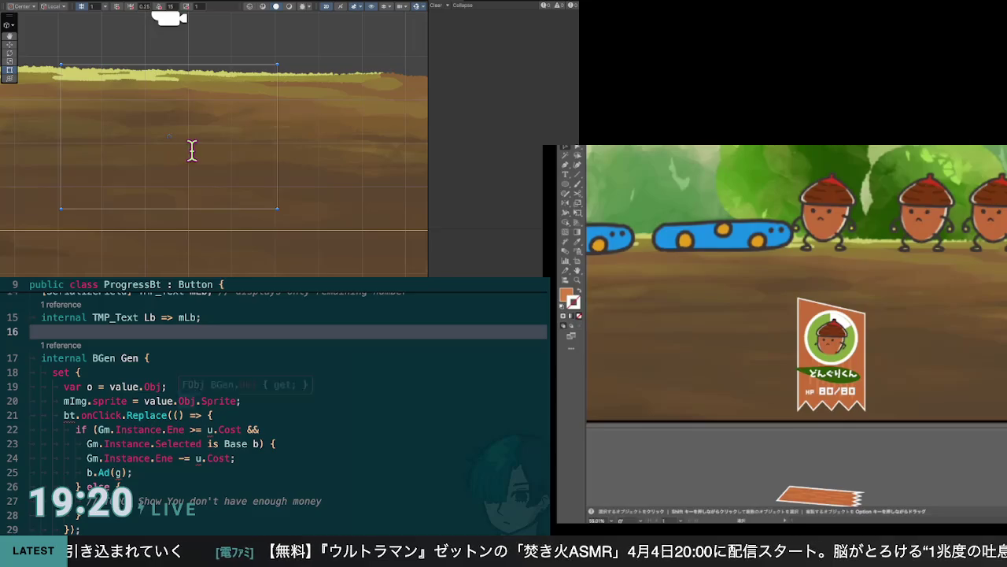
Use o in place of value.Obj on the sprite line and in the Cost condition
left_click(143, 401)
key("ctrl+shift+Right")
key("ctrl+shift+Right")
key("ctrl+shift+Right")
type("o")
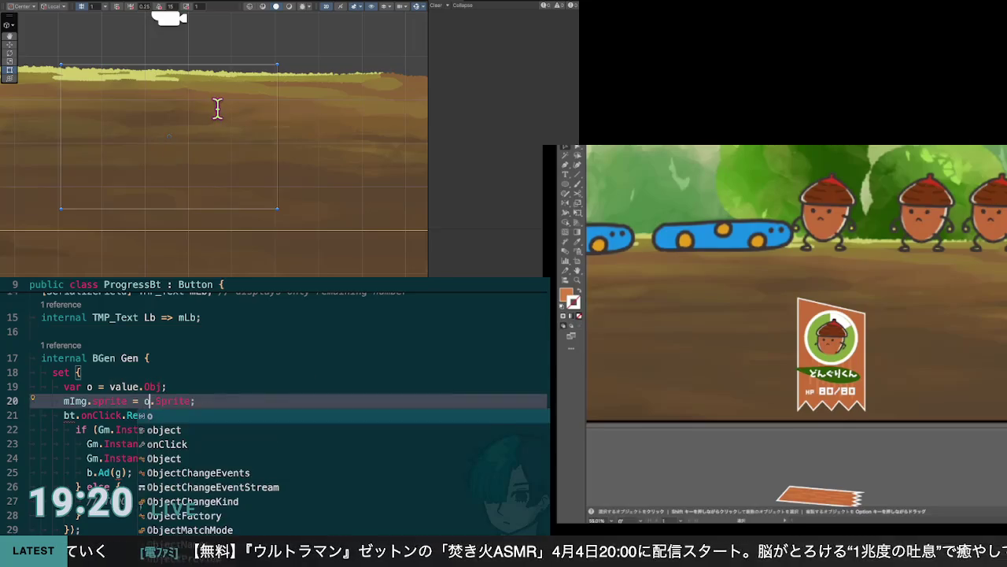
key("Escape")
key("Up")
key("Up")
key("Up")
key("End")
key("Down")
key("Down")
key("Down")
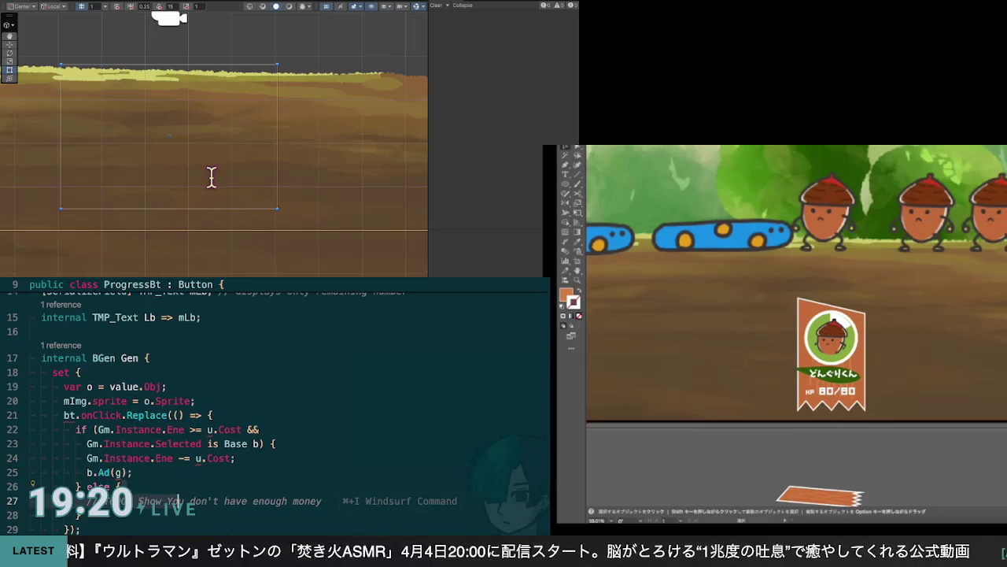
key("Up")
key("Up")
key("Up")
key("shift+Right")
type("o")
key("Escape")
Use o in the Ene subtraction and in the Ad call, making it b.Ad(o)
key("Down")
key("Down")
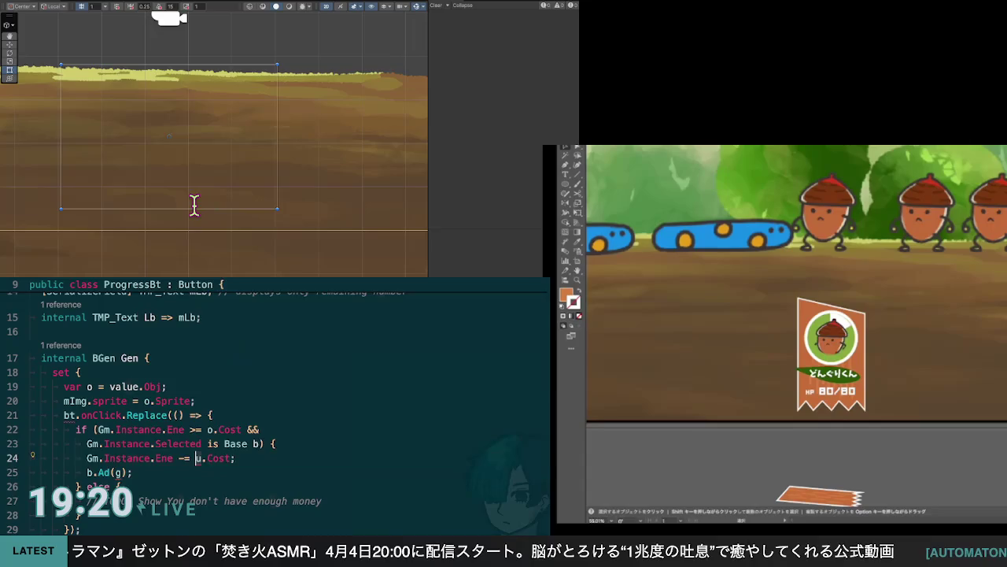
key("shift+Right")
type("o")
key("Escape")
key("Down")
key("Down")
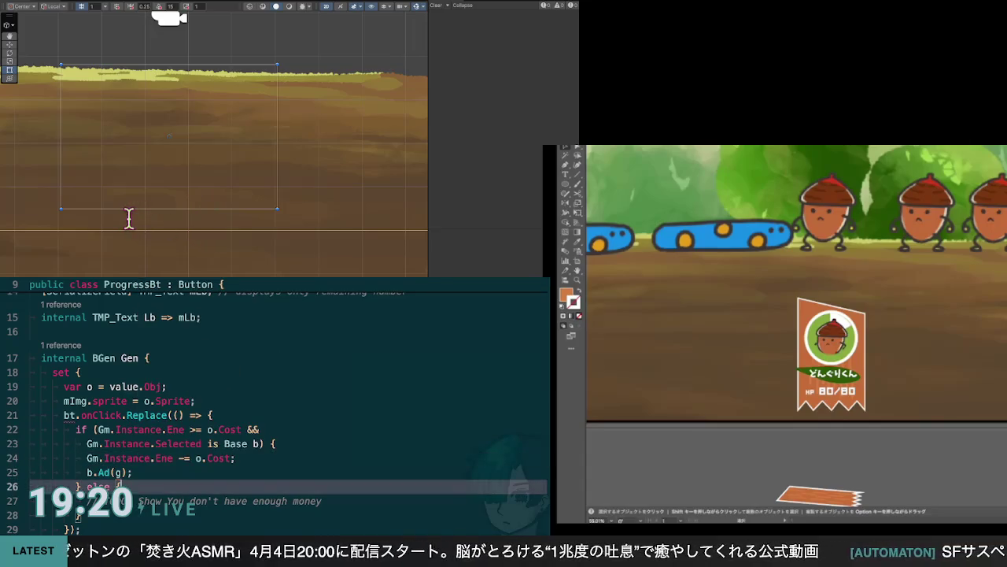
key("Up")
key("shift+Right")
type("o")
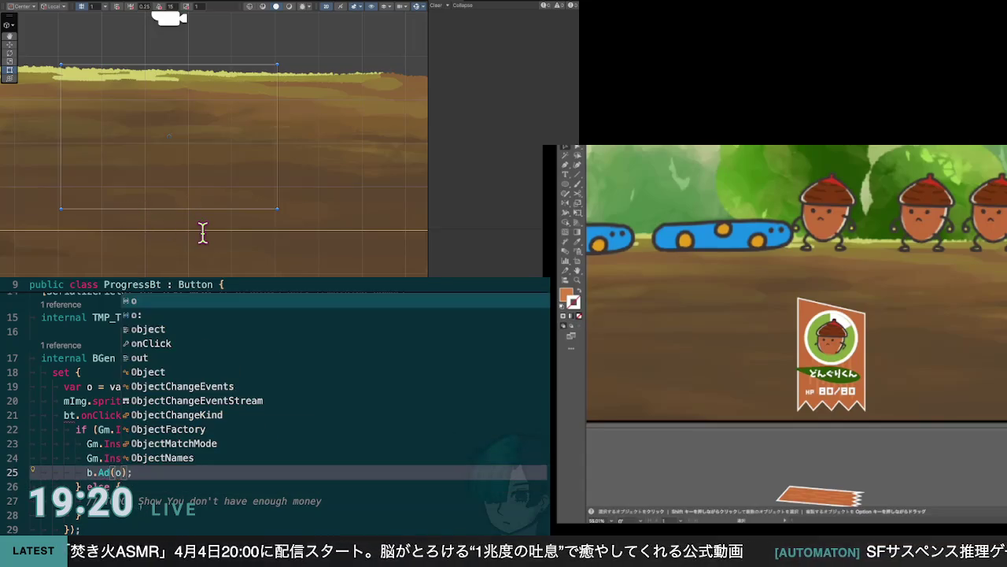
key("Escape")
Replace the erroneous bt prefix on line 21 with onClick =, then go to BView's SetProgress
key("F2")
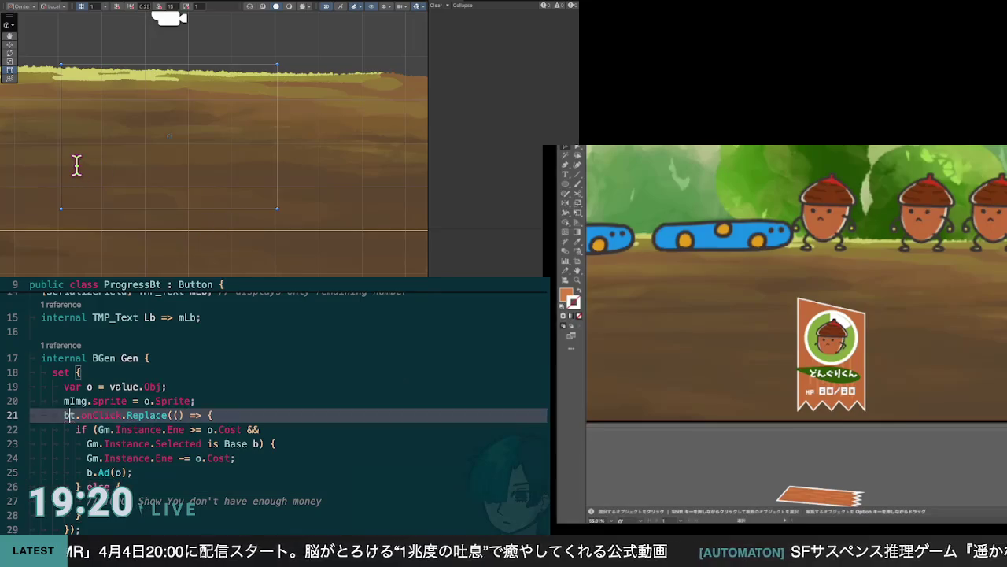
key("Delete")
key("Delete")
key("Delete")
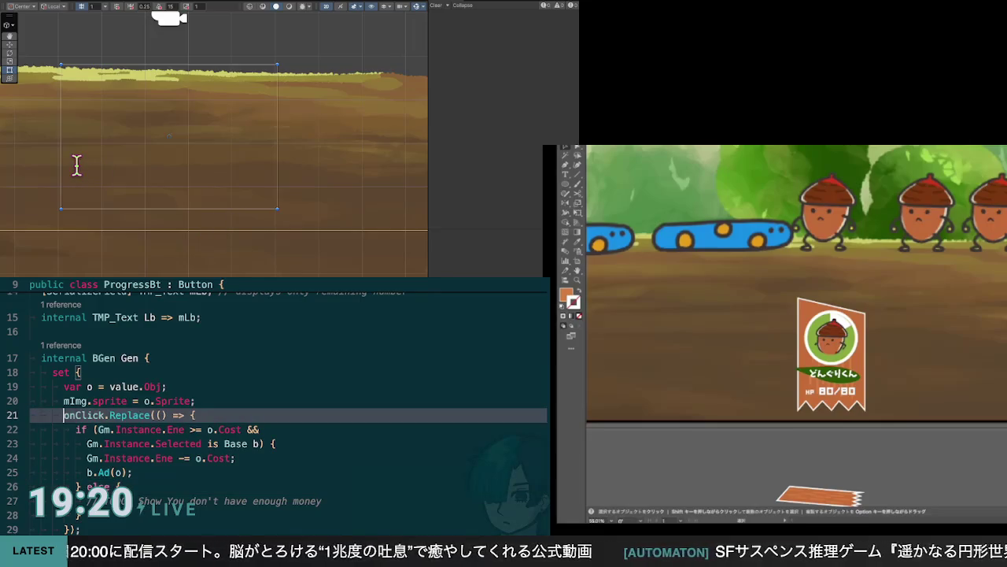
type("onClick =")
key("F2")
key("F2")
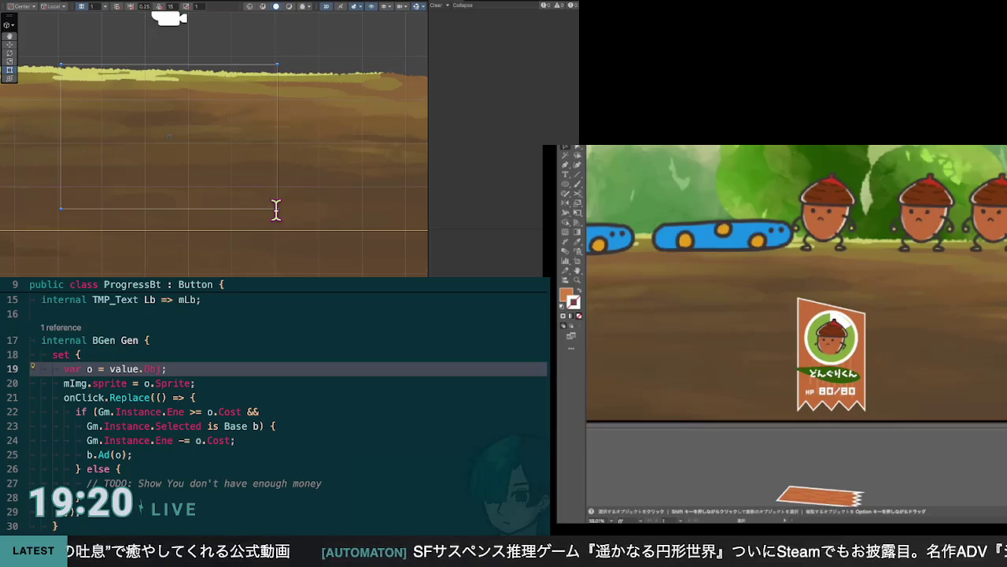
key("F2")
key("F2")
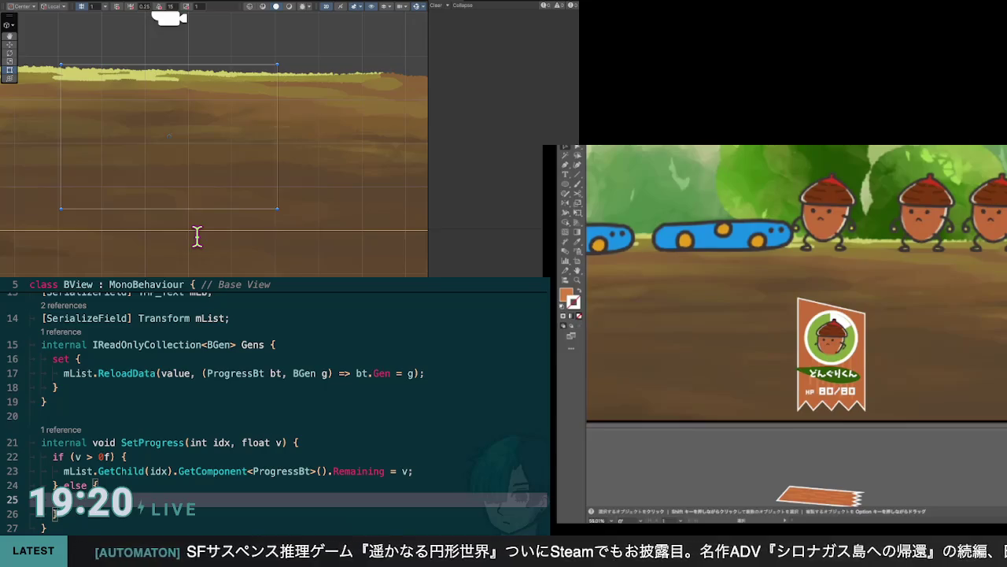
Fill the else line with mList.GetChild(idx).GetComponent<ProgressBt>().Remaining and jump to Remaining's definition
scroll(275, 405, "up", 5)
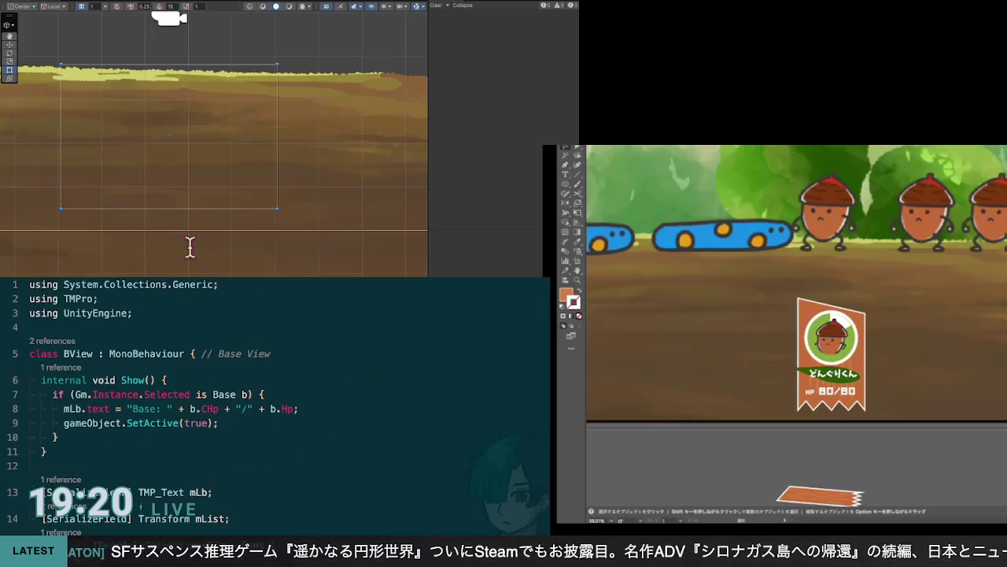
scroll(275, 405, "down", 5)
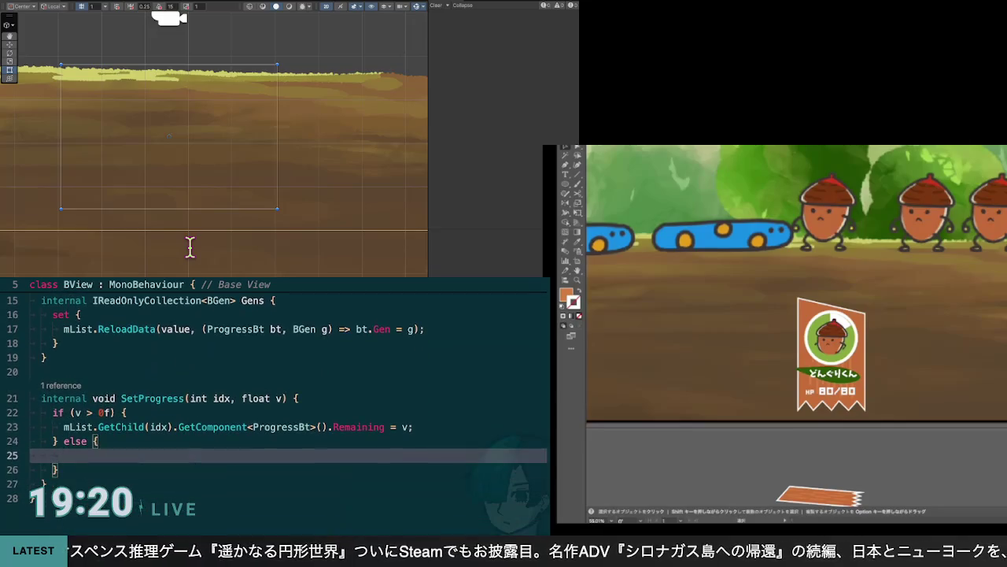
key("ctrl+Tab")
key("ctrl+Tab")
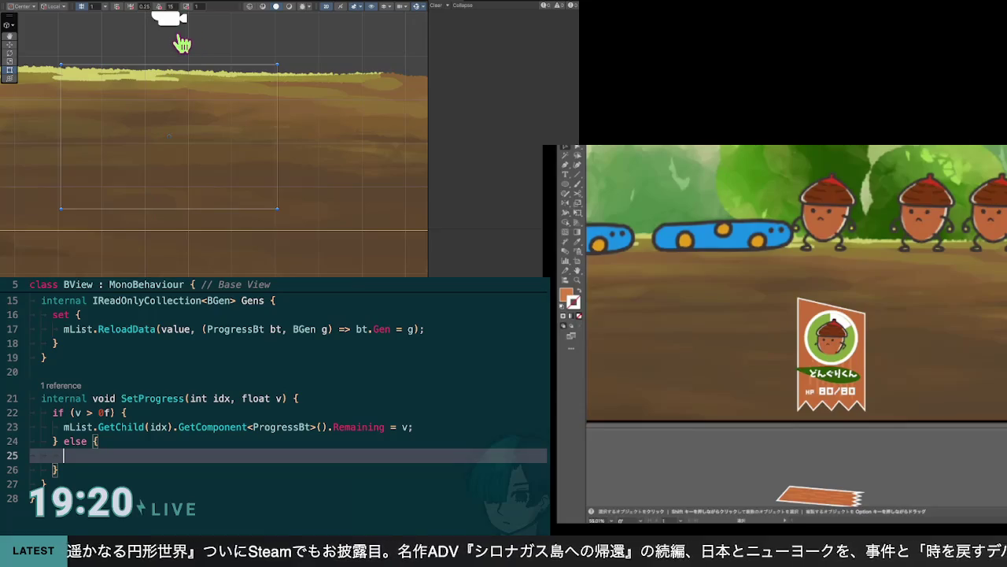
scroll(275, 405, "up", 2)
scroll(275, 405, "down", 2)
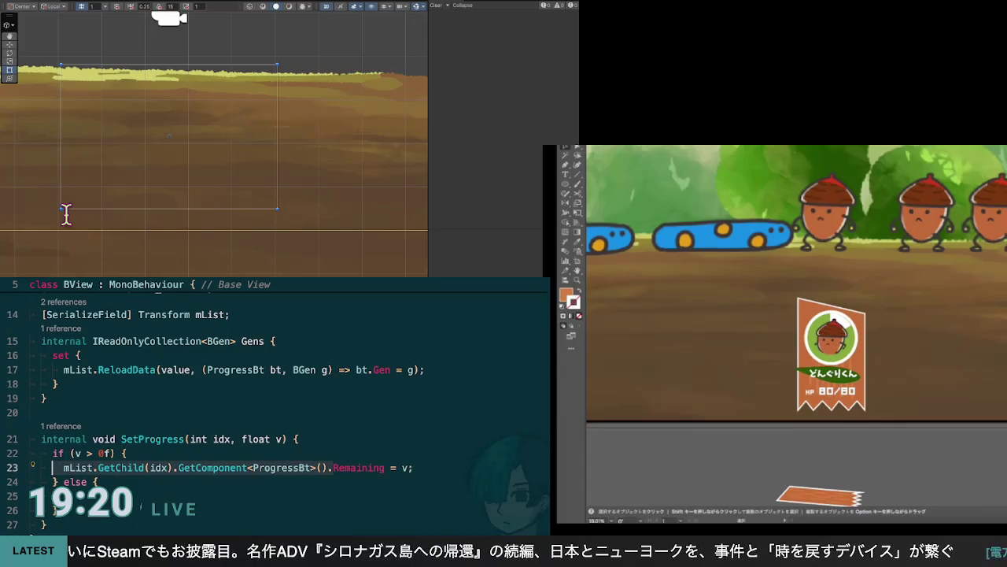
key("ctrl+v")
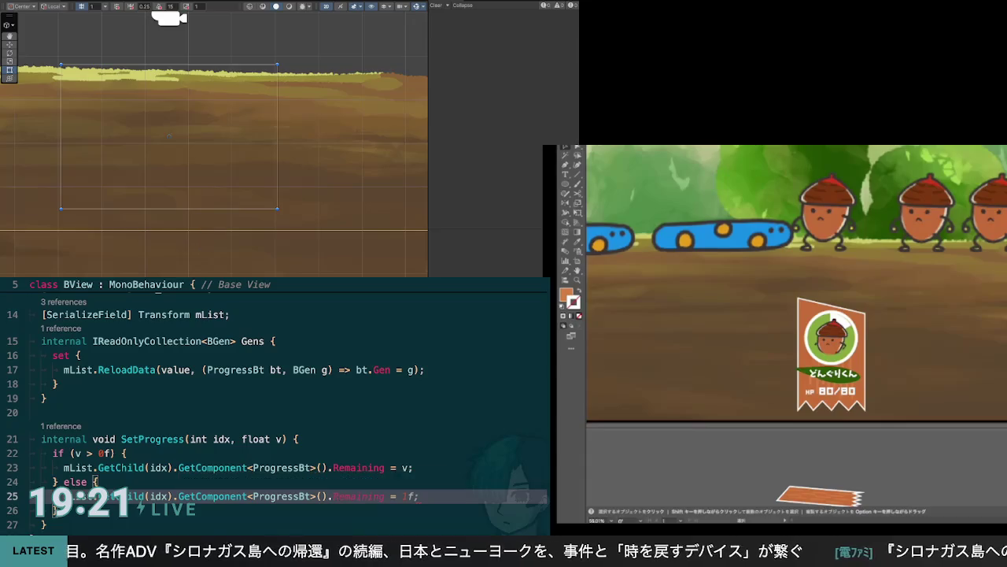
key("F12")
Add an internal string Tx property (get => mLb.text) to ProgressBt, then type Tx in BView's else line
scroll(276, 409, "down", 7)
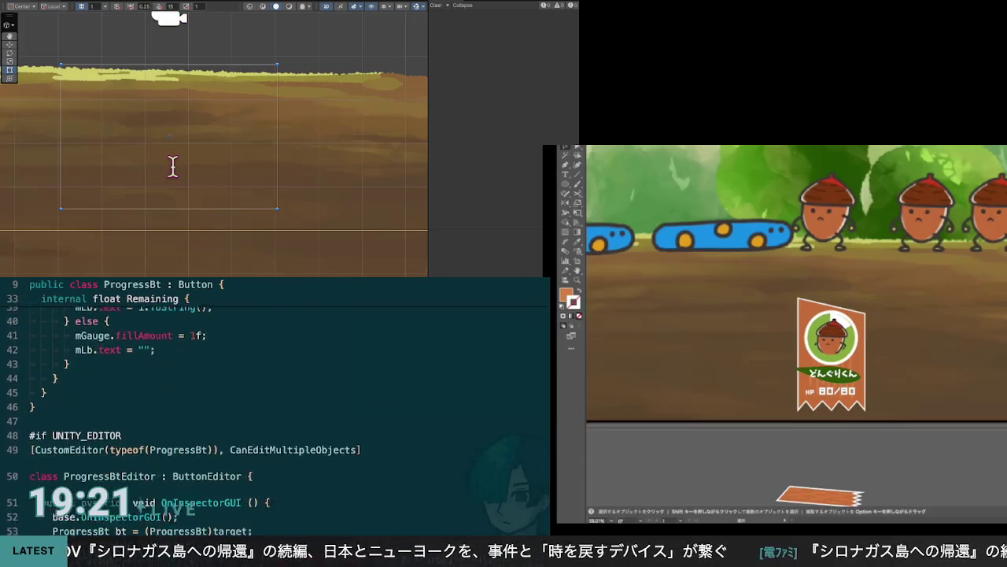
scroll(276, 410, "up", 6)
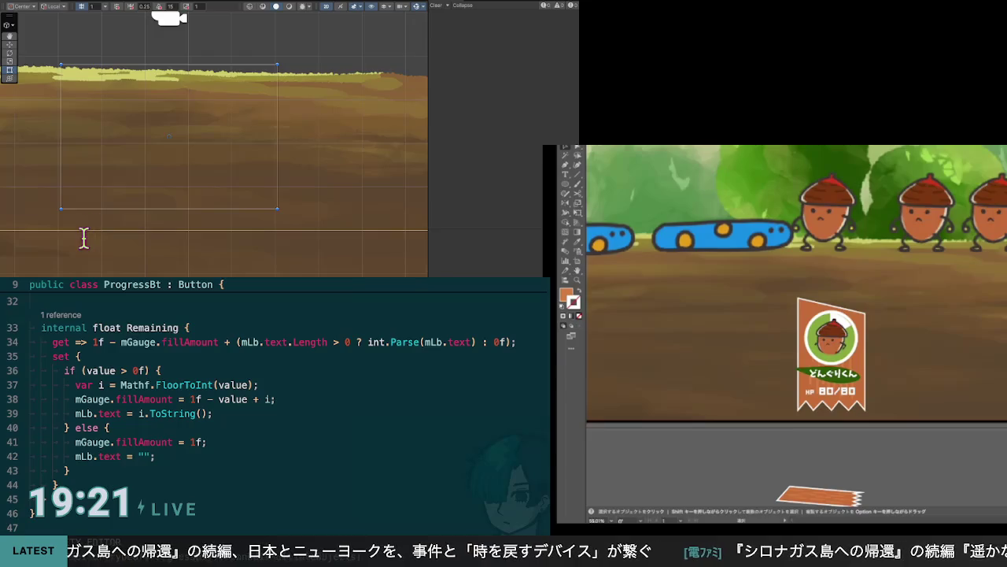
key("Down")
type("int")
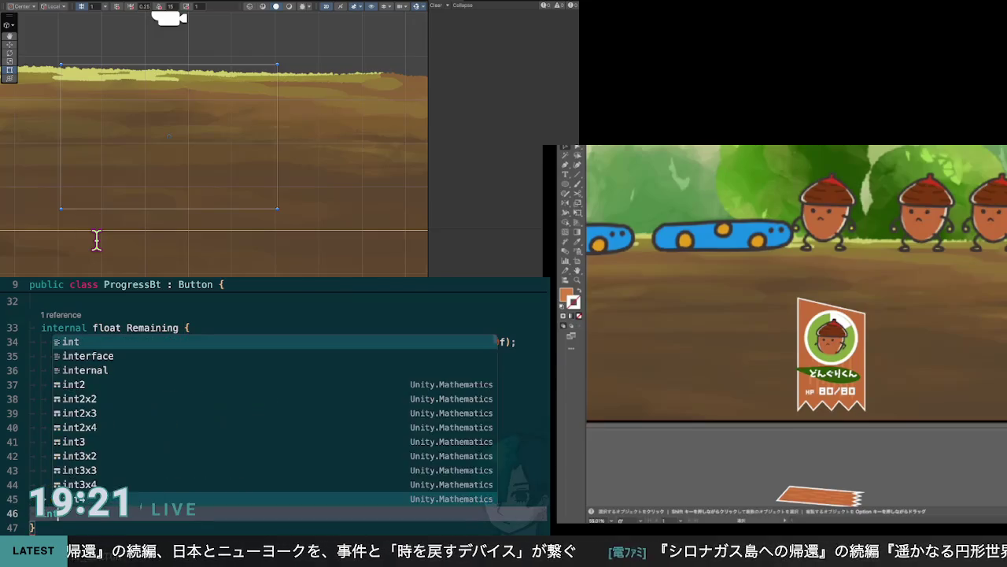
type("ernal string ")
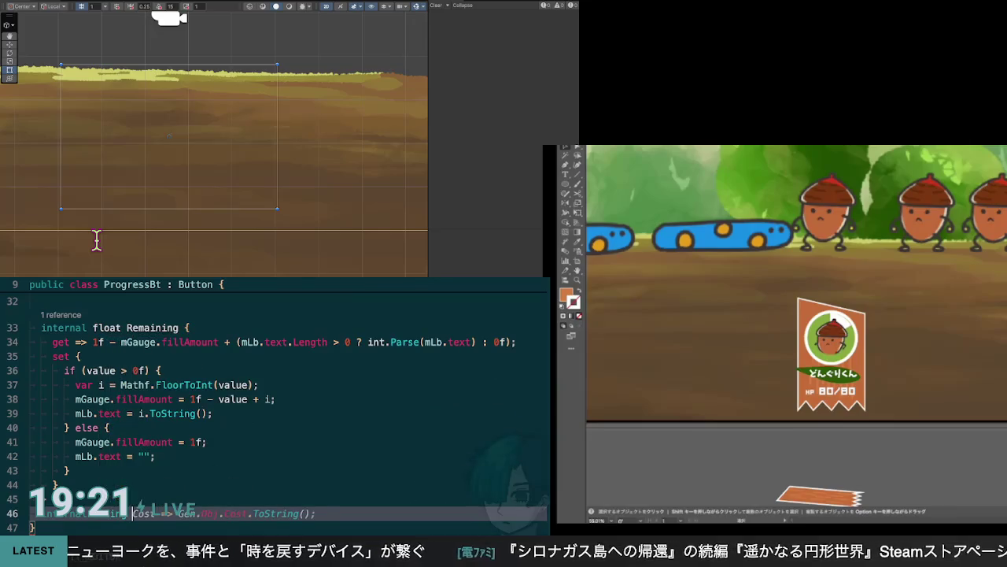
type("Tx {")
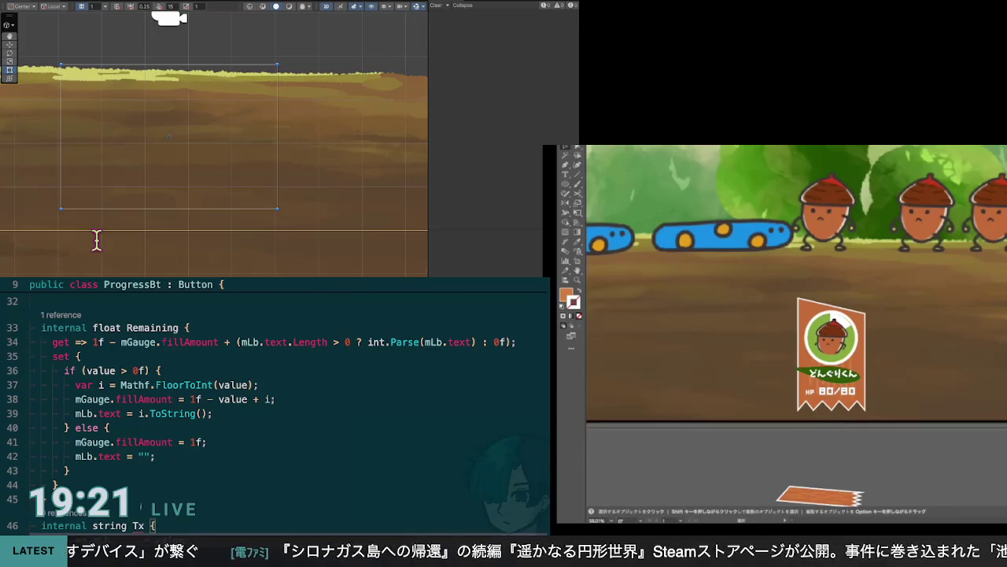
key("Return")
type("get => mLb.text;")
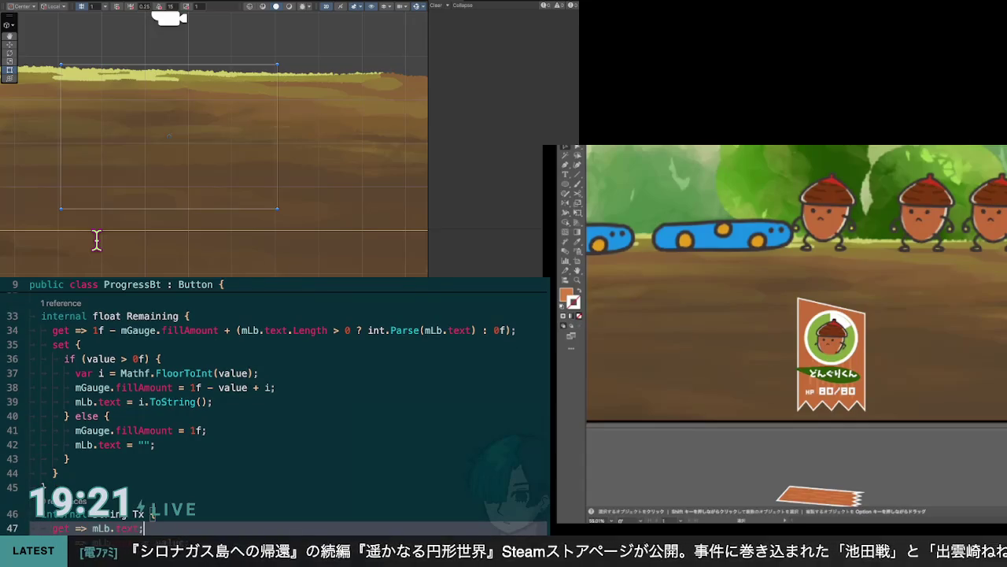
key("Tab")
key("Up")
key("Up")
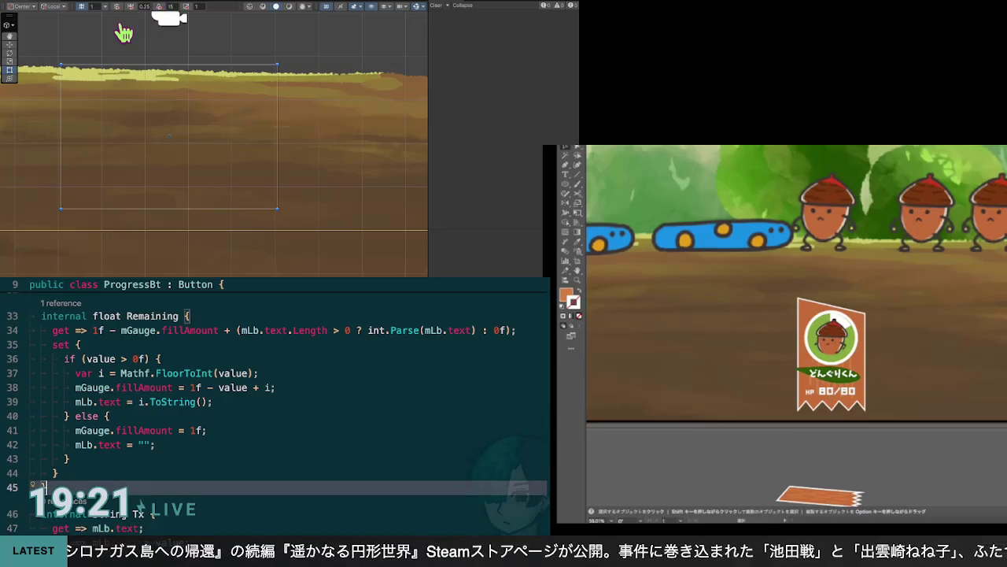
key("ctrl+Tab")
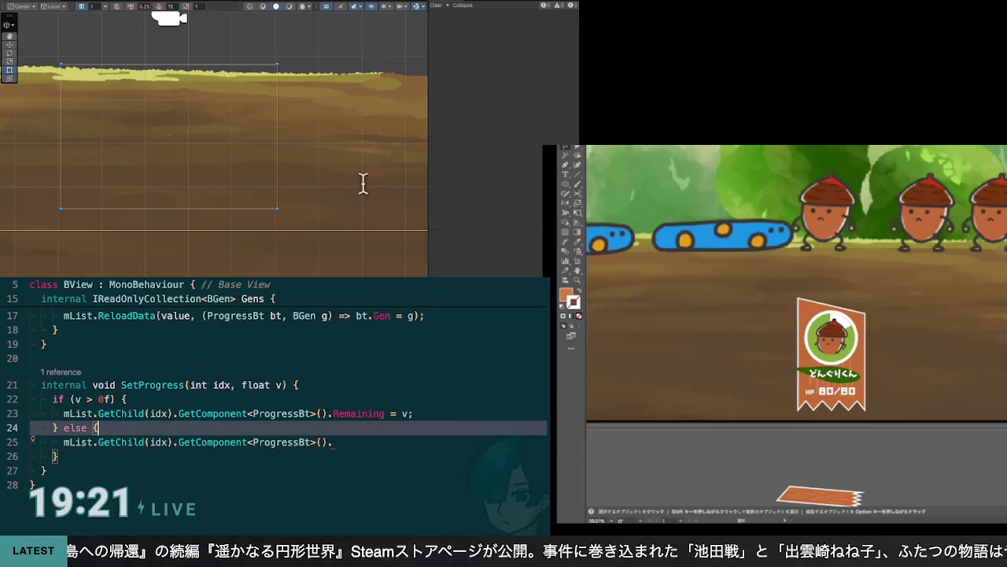
type("Tx")
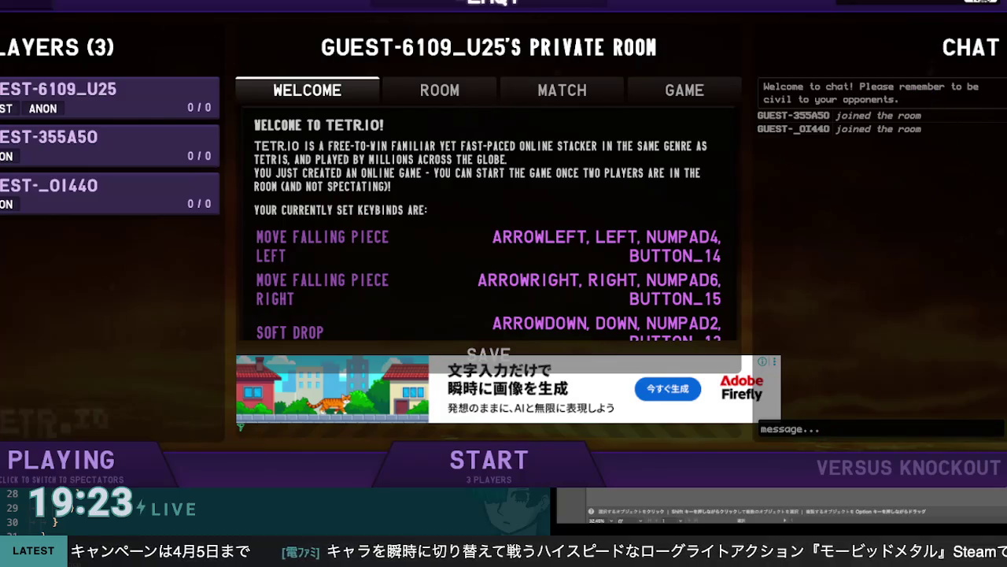
Block the Adobe Firefly ad banner on the TETR.IO room page with the Element Blocker extension
left_click(967, 0)
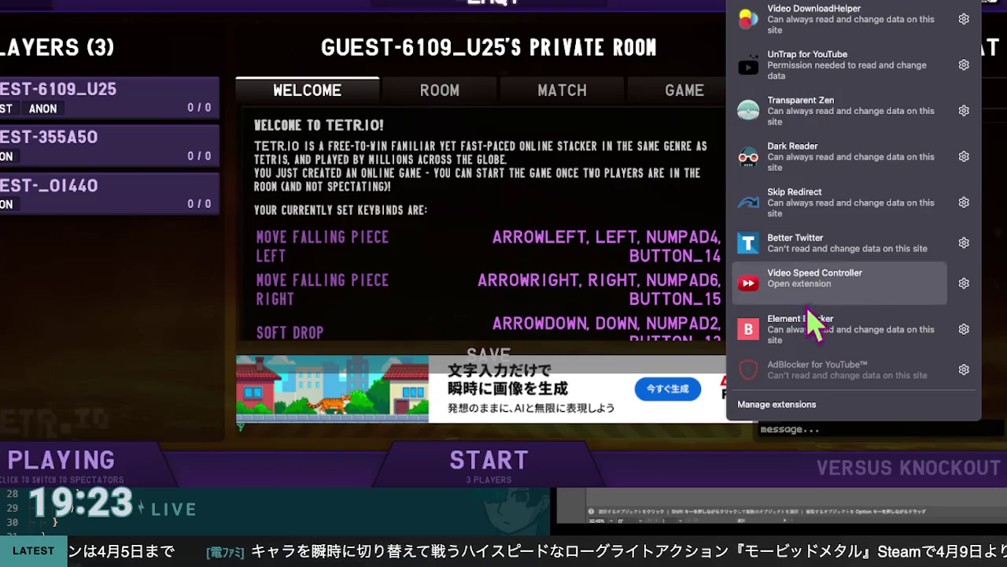
left_click(815, 329)
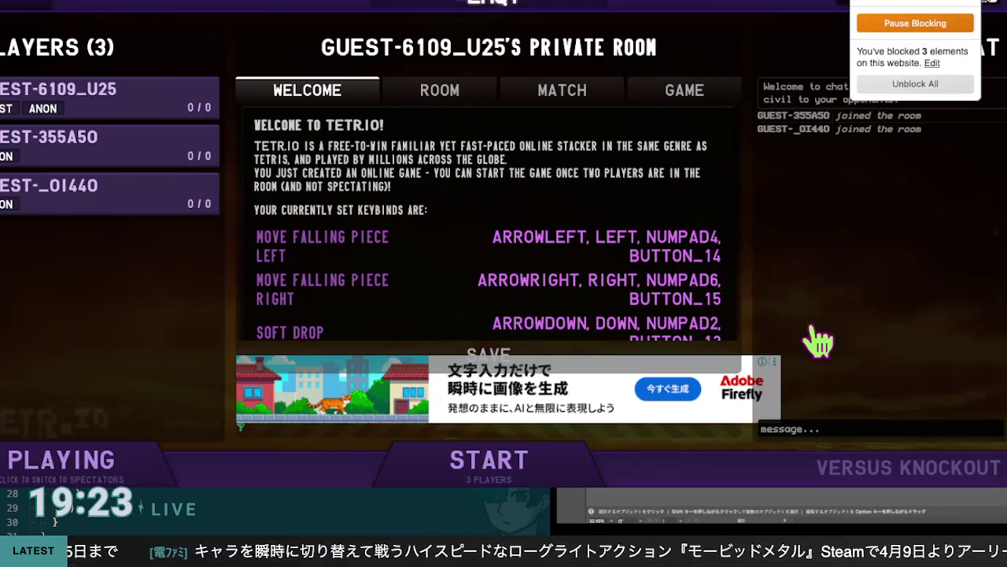
left_click(942, 12)
left_click(669, 427)
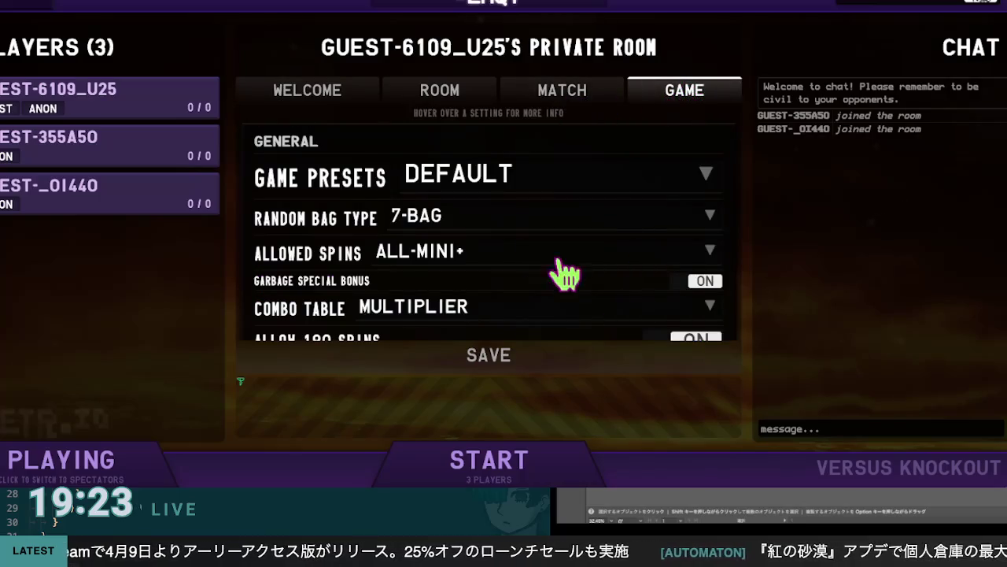
Scan the private room's GAME settings list, then launch the three-player TETR.IO match
scroll(521, 253, "down", 3)
scroll(521, 253, "down", 5)
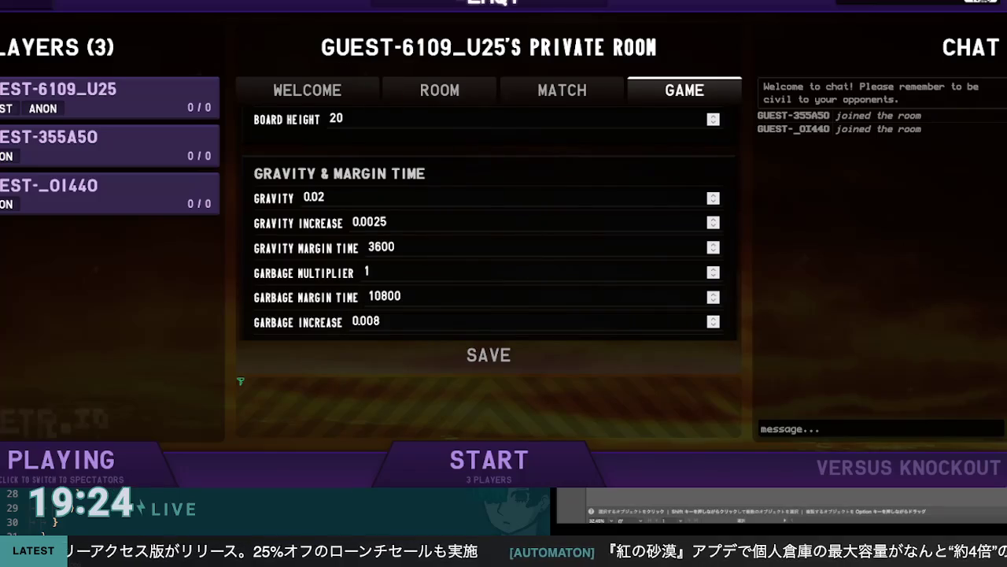
scroll(535, 279, "up", 2)
scroll(539, 281, "down", 10)
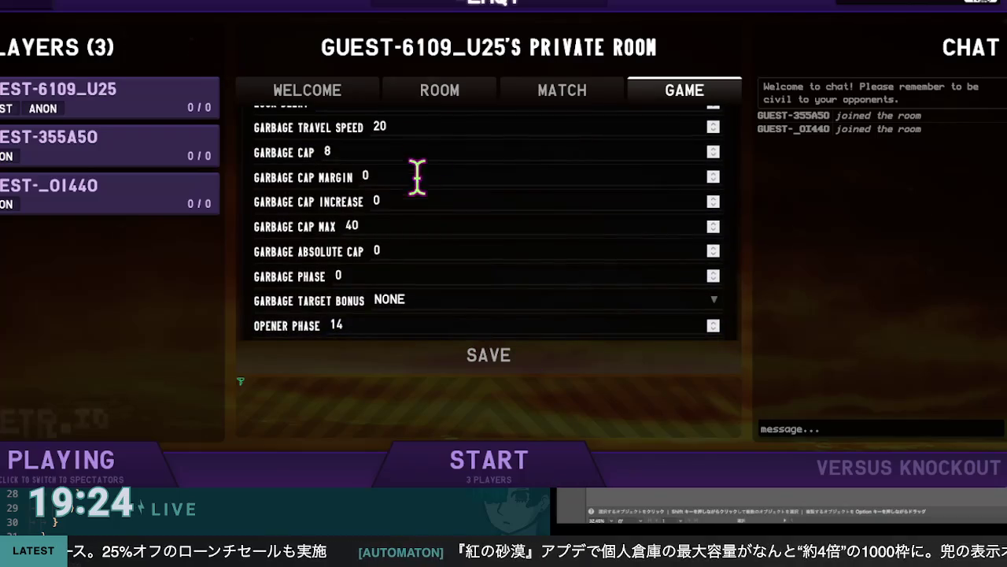
scroll(438, 276, "down", 10)
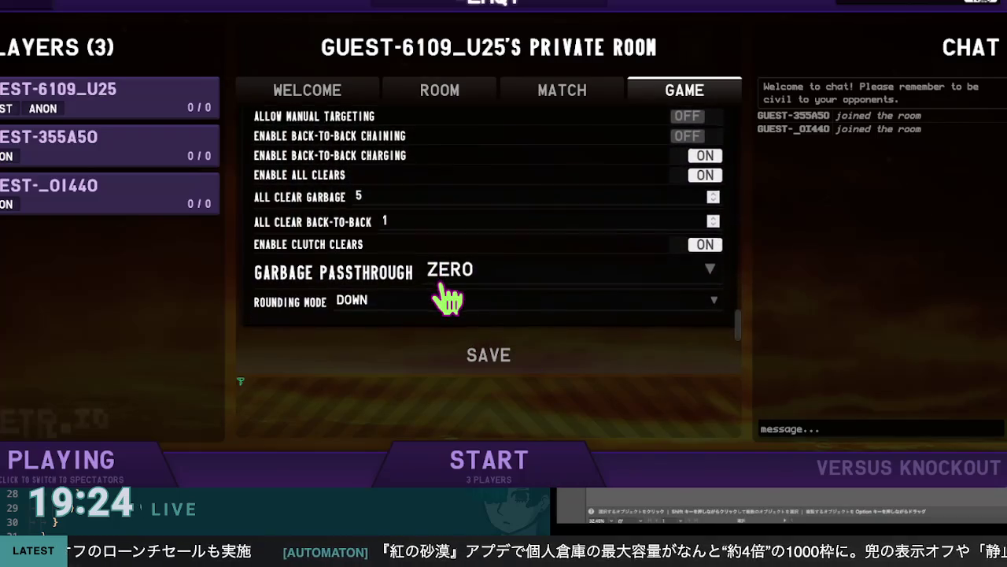
scroll(448, 296, "up", 10)
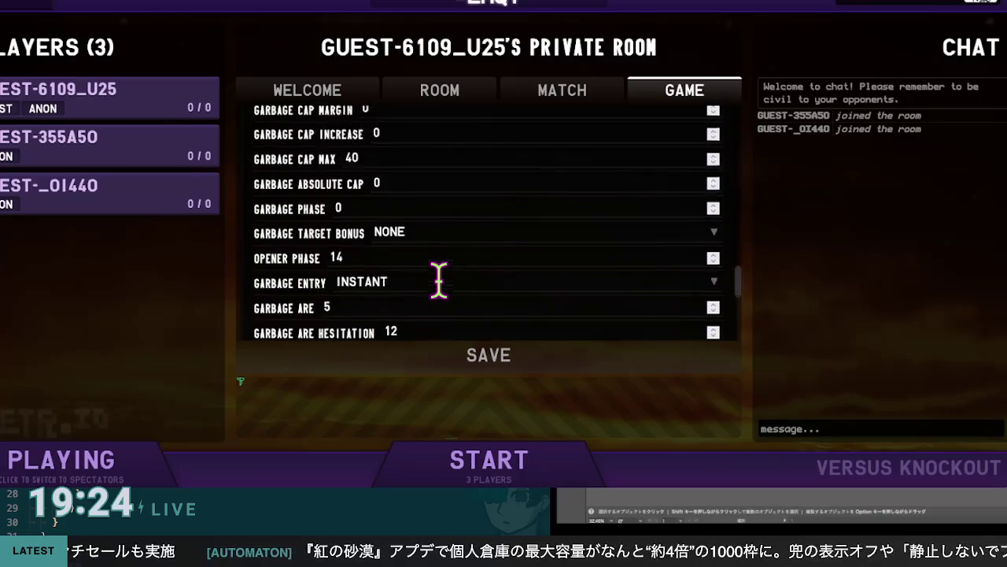
scroll(438, 280, "up", 10)
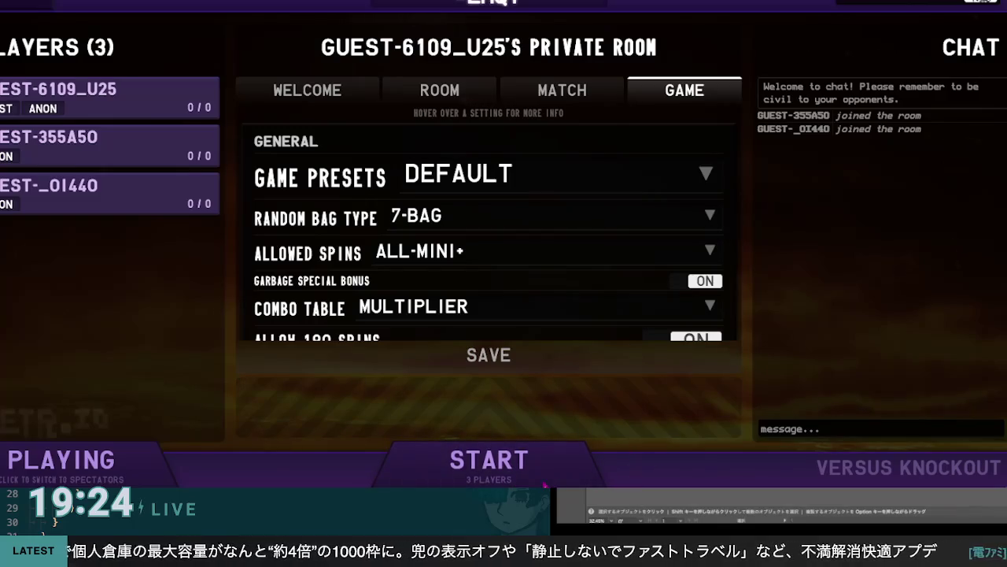
left_click(512, 476)
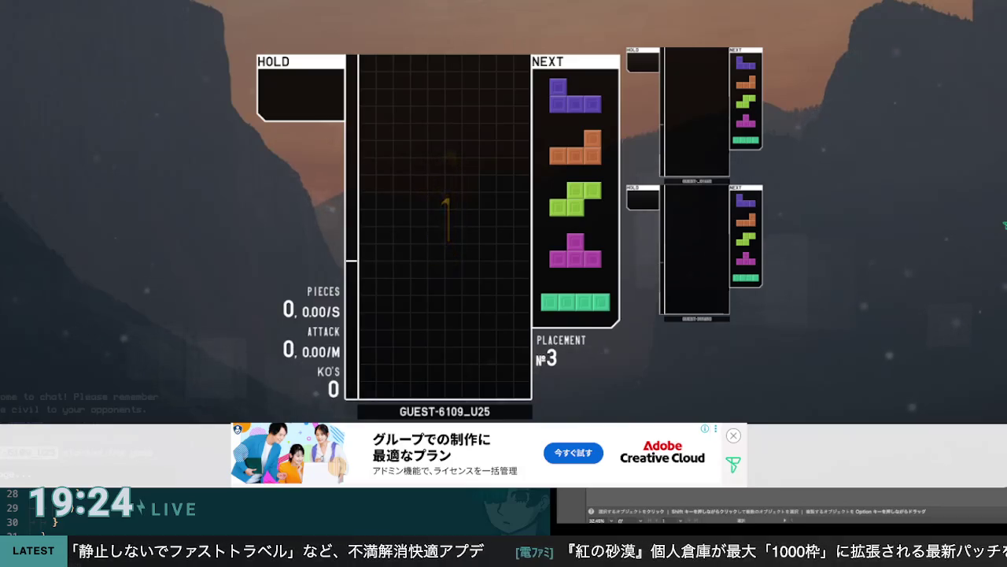
Lay the opening J, L, S, T, I, O and two Z pieces flat across the bottom rows
key("Left")
key("Left")
key("Left")
key("space")
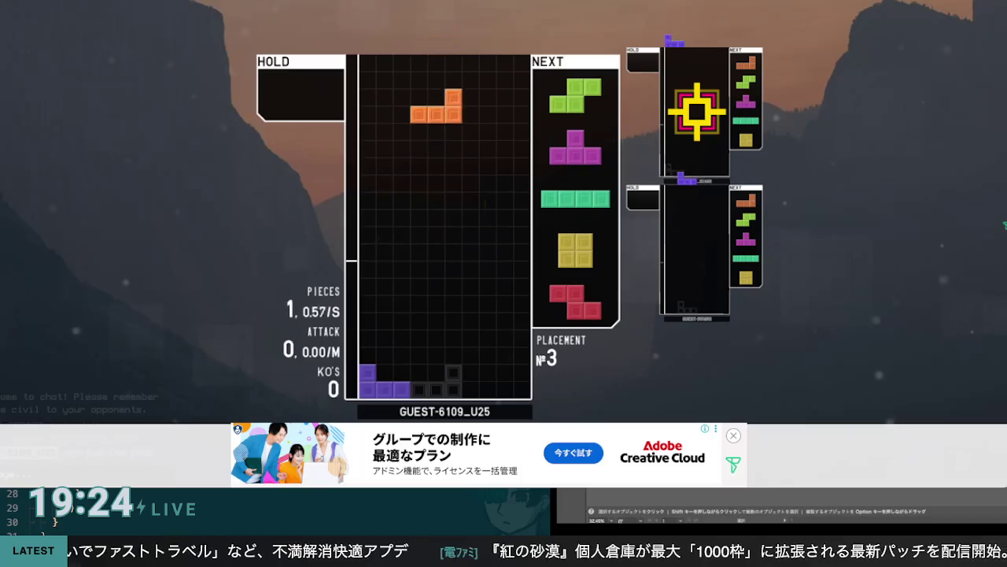
key("Down")
key("space")
key("Right")
key("Left")
key("space")
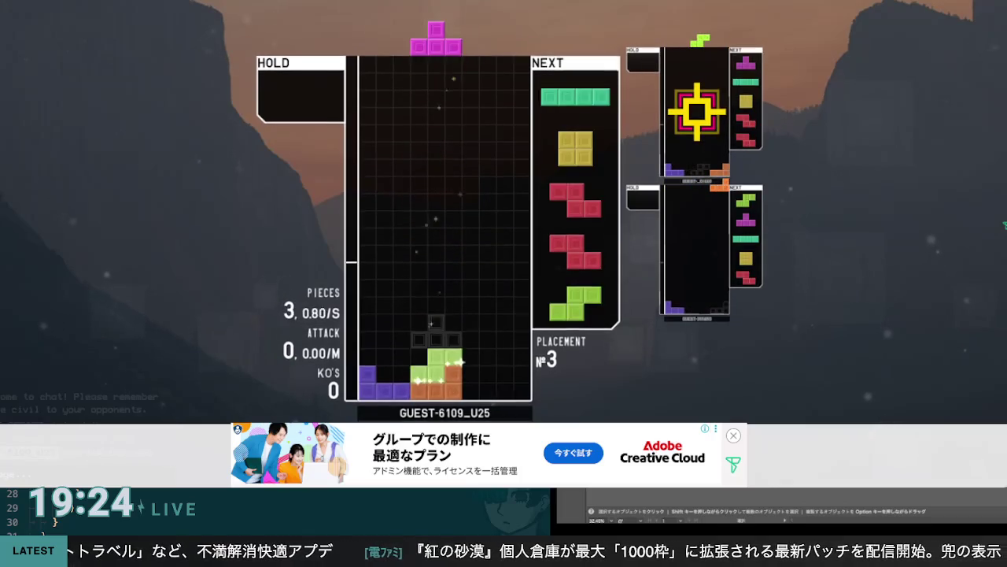
key("Left")
key("Left")
key("Left")
key("Right")
key("Right")
key("Right")
key("space")
key("Up")
key("Right")
key("Right")
key("Right")
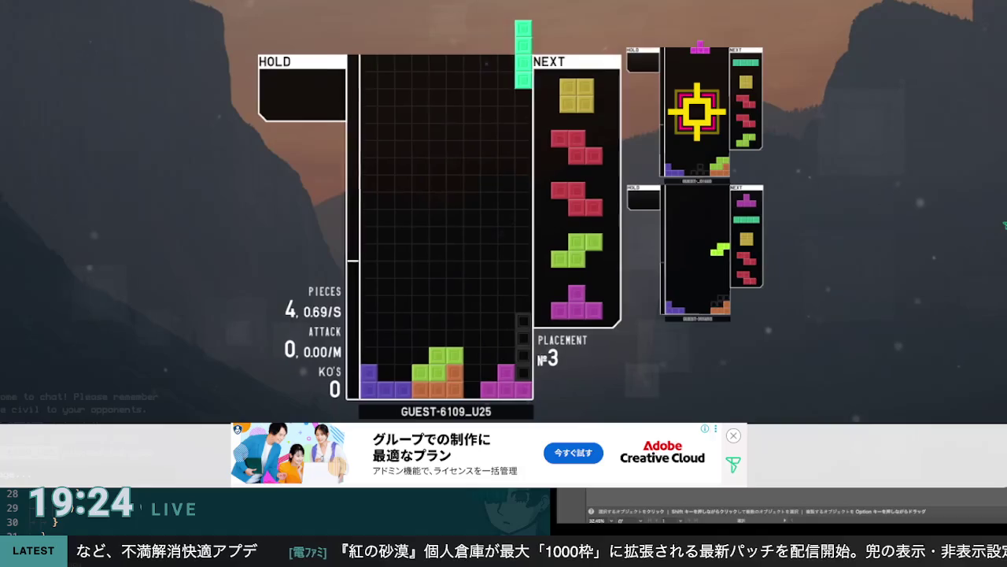
key("space")
key("Left")
key("Left")
key("Left")
key("space")
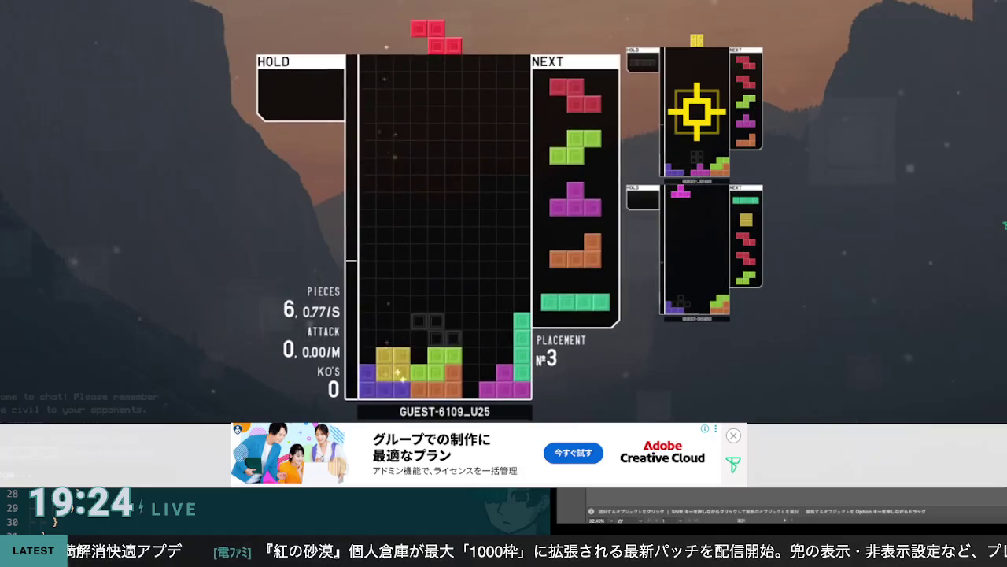
key("Up")
key("Left")
key("Left")
key("Left")
key("space")
key("Up")
key("Left")
key("Left")
key("Left")
key("space")
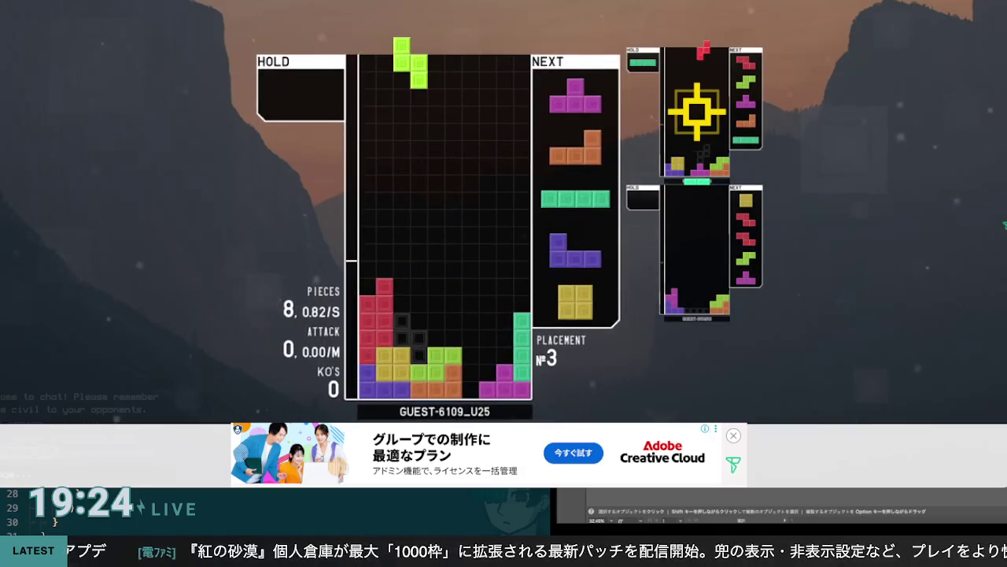
key("space")
key("Right")
key("z")
key("Right")
key("Right")
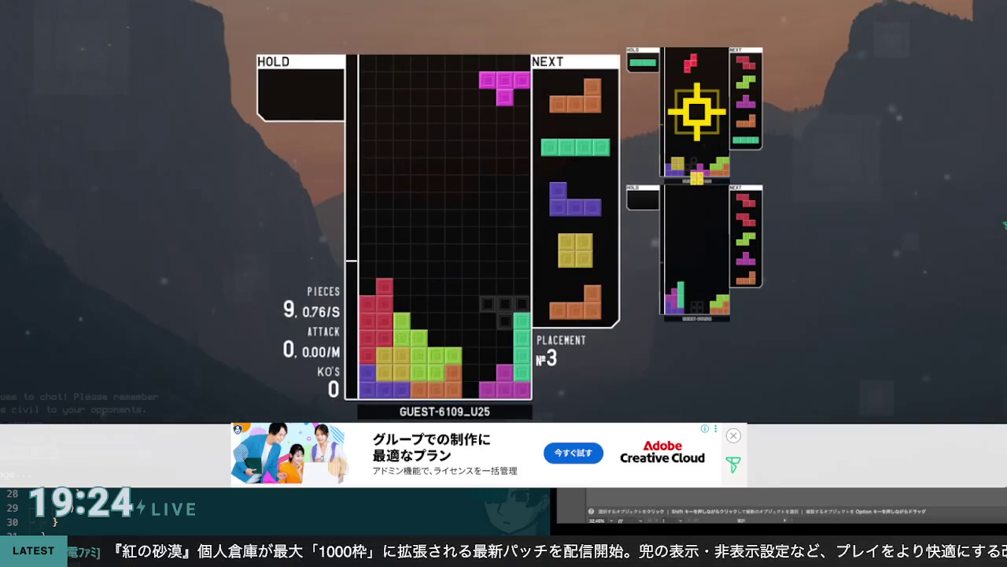
key("space")
Fill gaps with L, I, J, Z, T and S pieces, holding the O, then clear a single line
key("z")
key("Right")
key("Right")
key("Right")
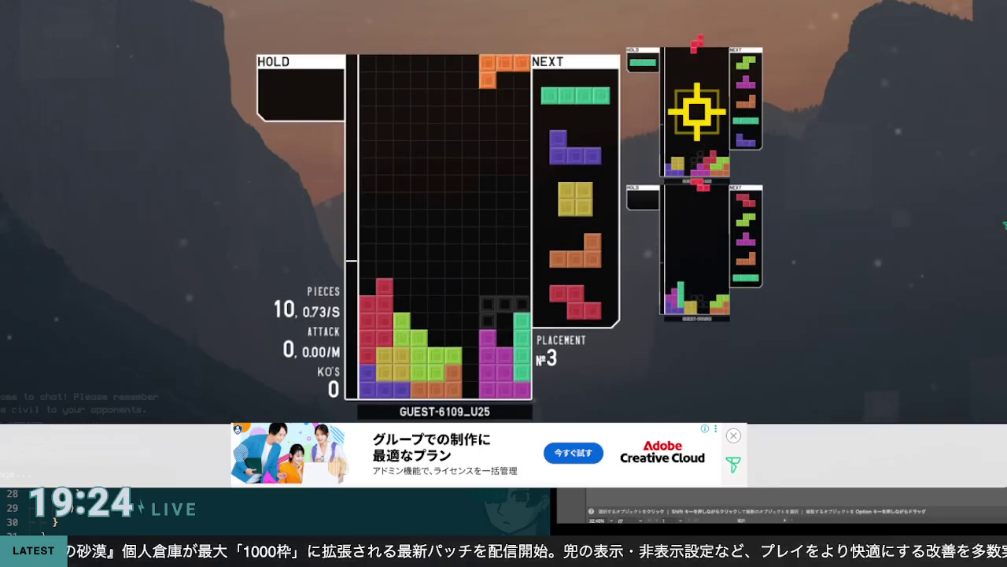
key("z")
key("Left")
key("Left")
key("Left")
key("Right")
key("Right")
key("space")
key("z")
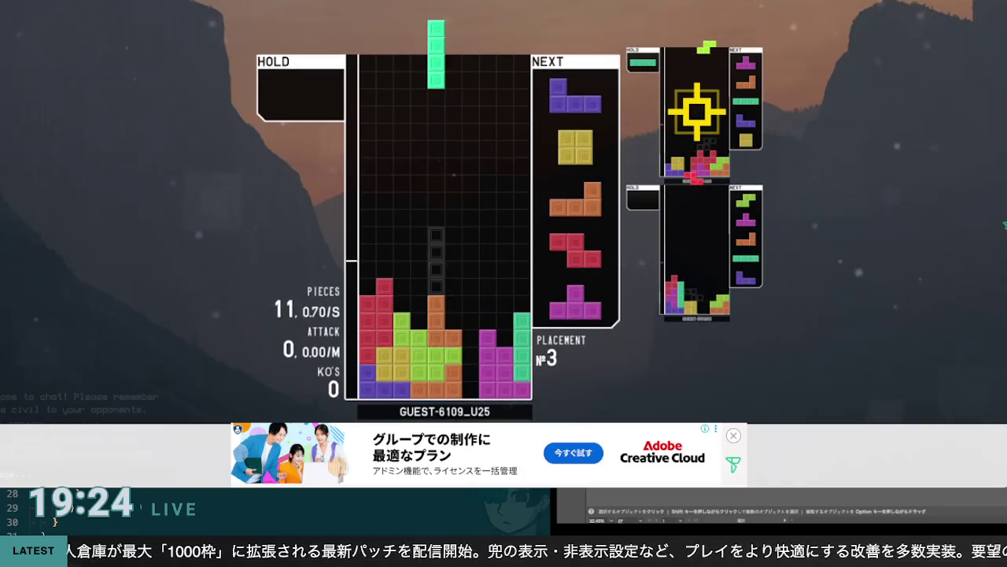
key("Left")
key("space")
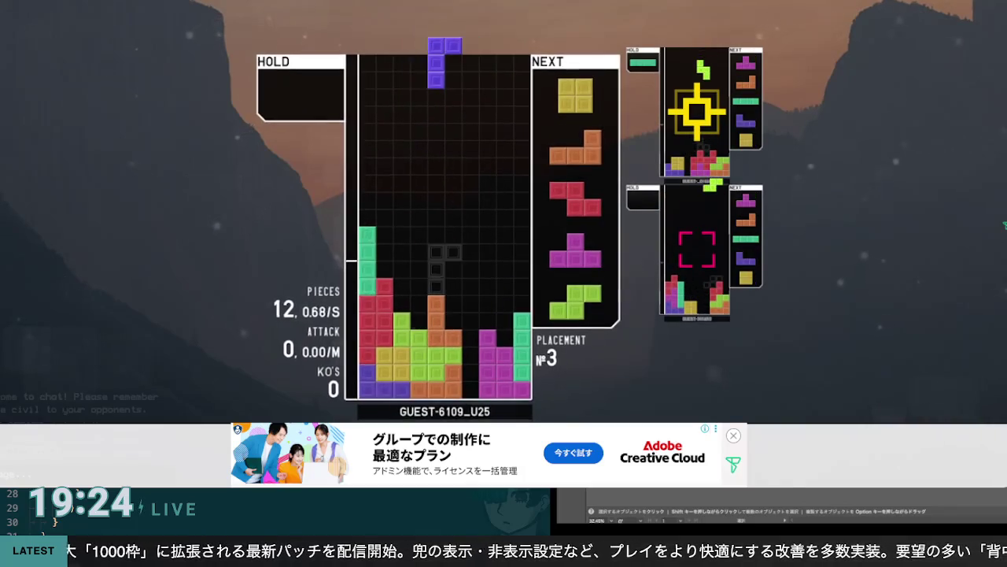
key("Left")
key("space")
key("c")
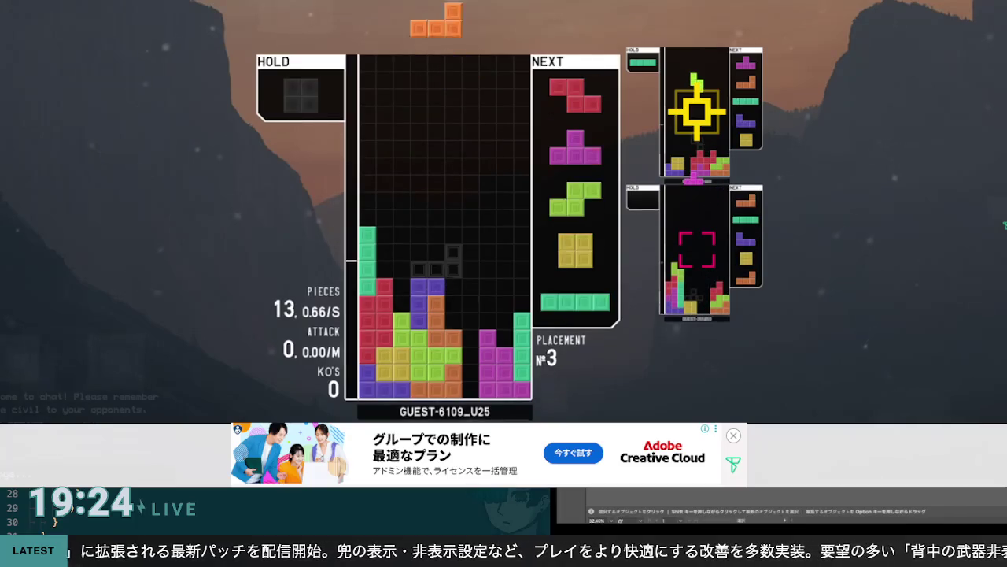
key("z")
key("Left")
key("Left")
key("space")
key("Up")
key("Right")
key("Right")
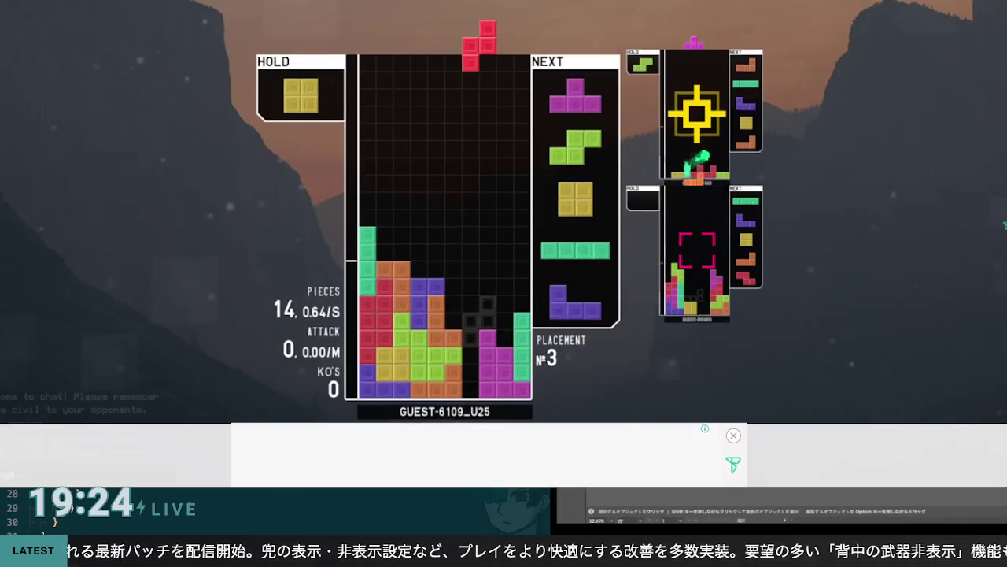
key("Right")
key("Left")
key("Left")
key("Left")
key("z")
key("Right")
key("Right")
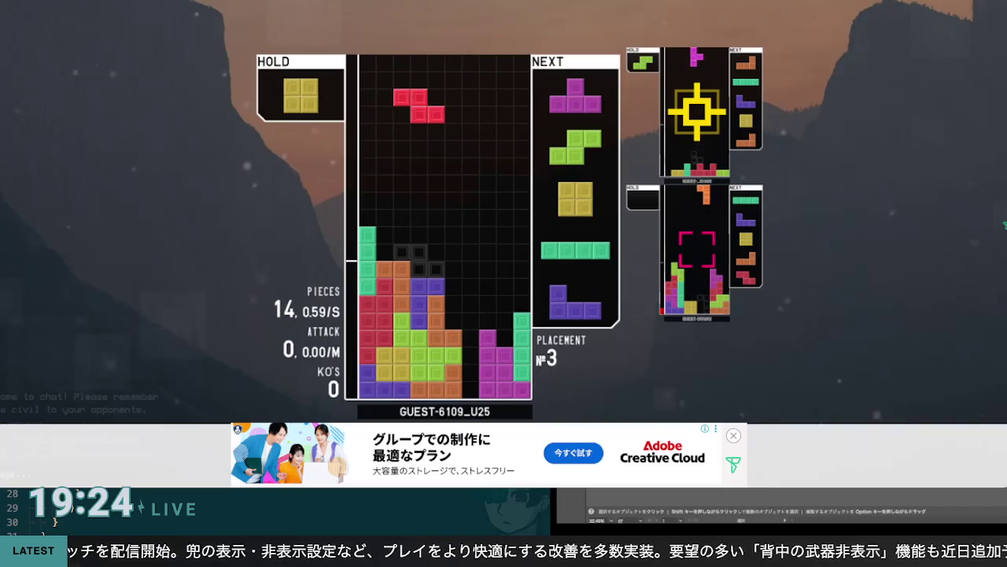
key("space")
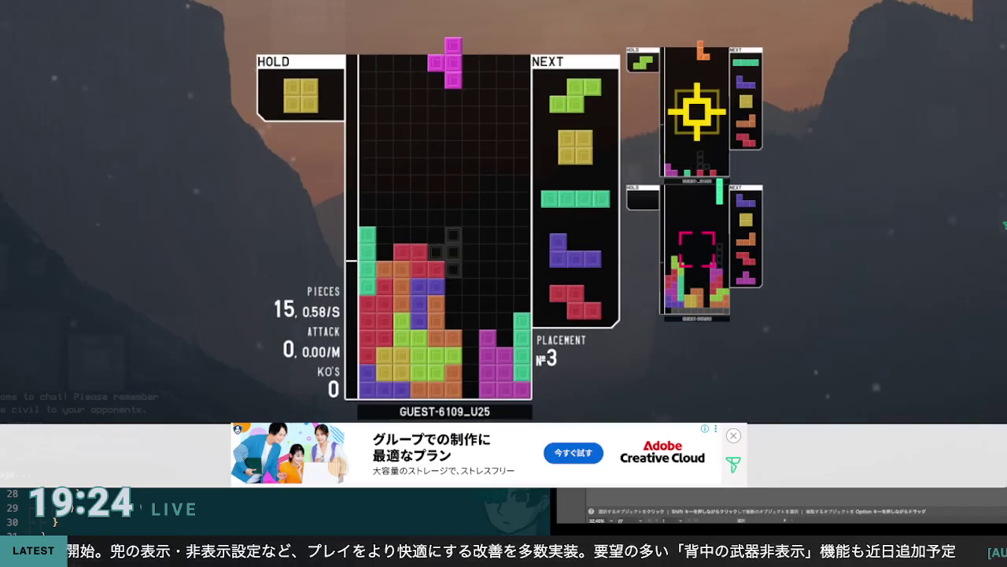
key("Up")
key("Right")
key("Right")
key("Right")
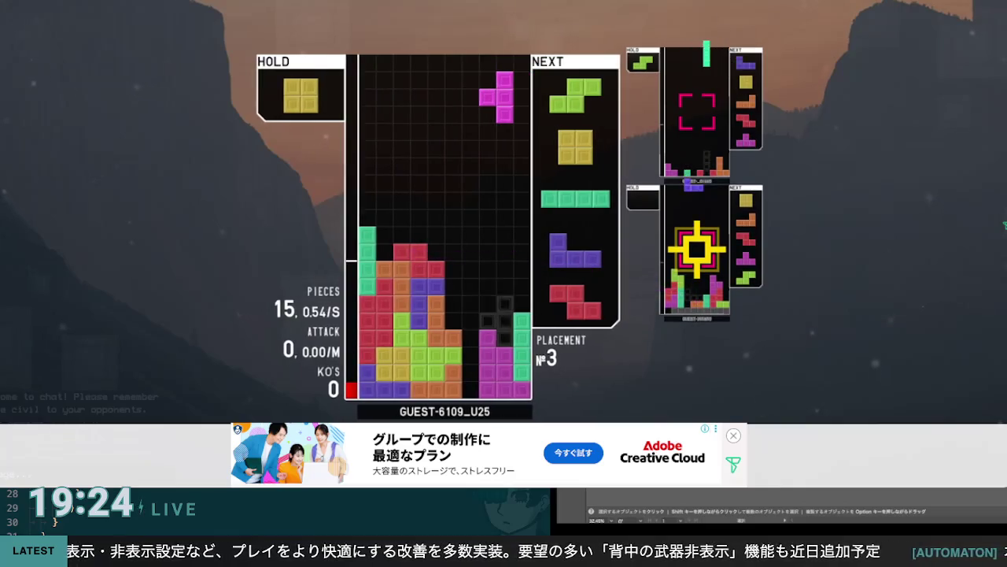
key("space")
key("Up")
key("Right")
key("Right")
key("Right")
key("space")
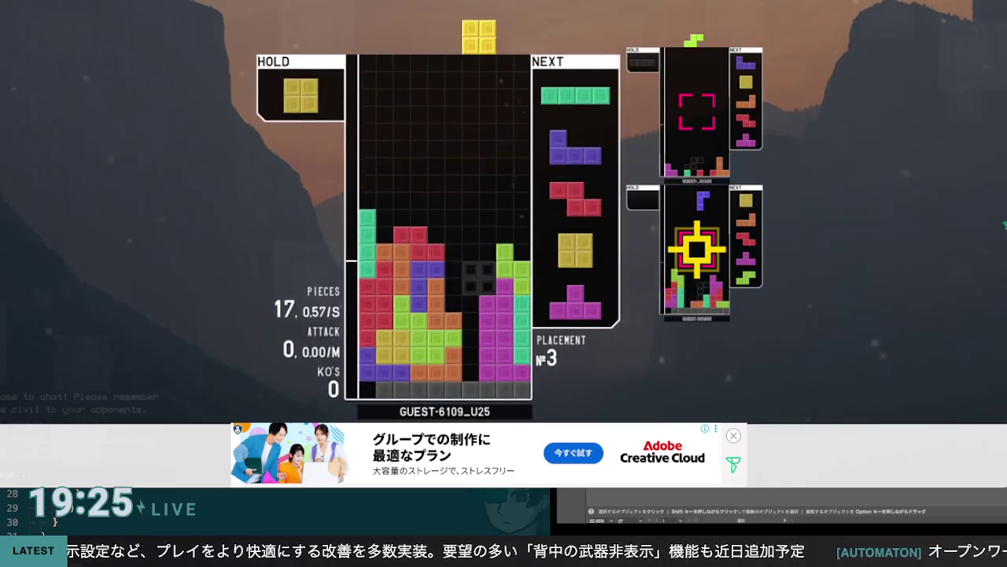
key("space")
Clear a double with the J, then a quad with an upright I in the right well
key("Up")
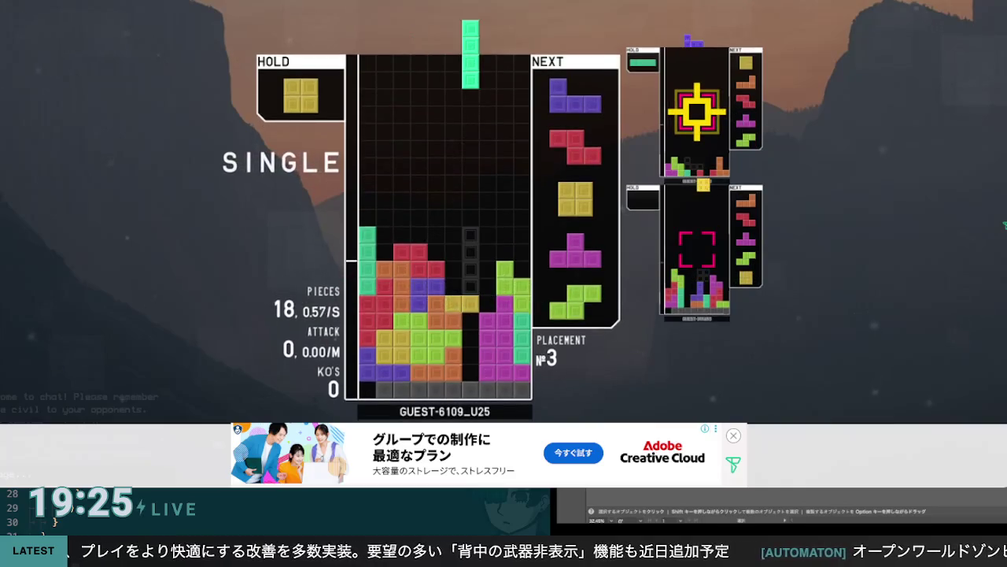
key("Right")
key("c")
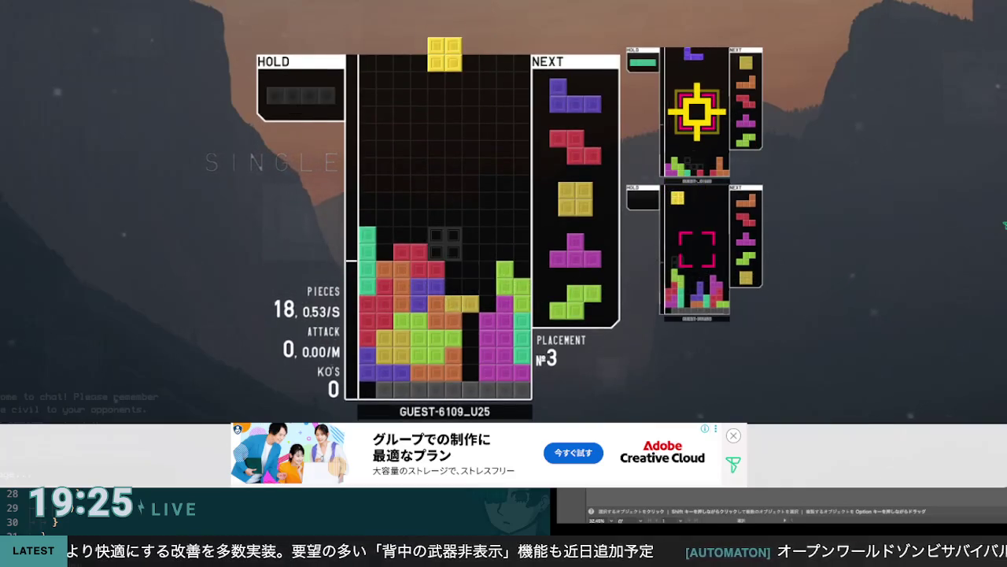
key("Left")
key("Left")
key("space")
key("Right")
key("Right")
key("Right")
key("Up")
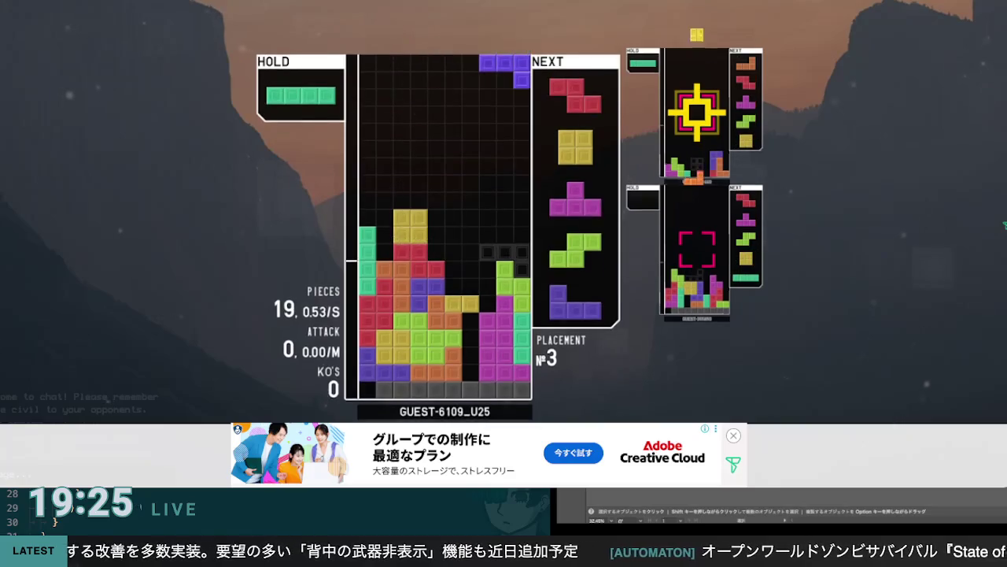
key("Left")
key("space")
key("Up")
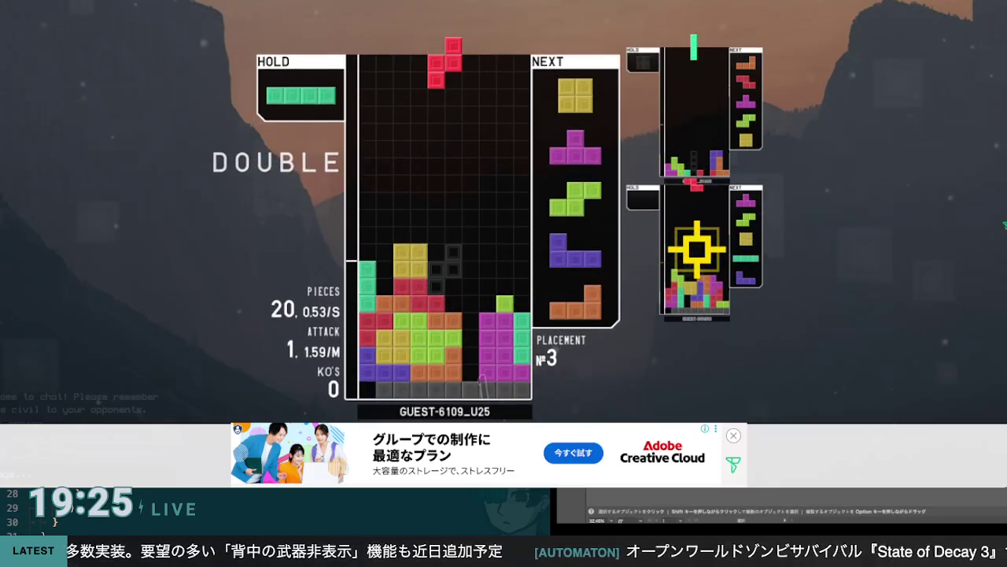
key("c")
key("Up")
key("Right")
key("space")
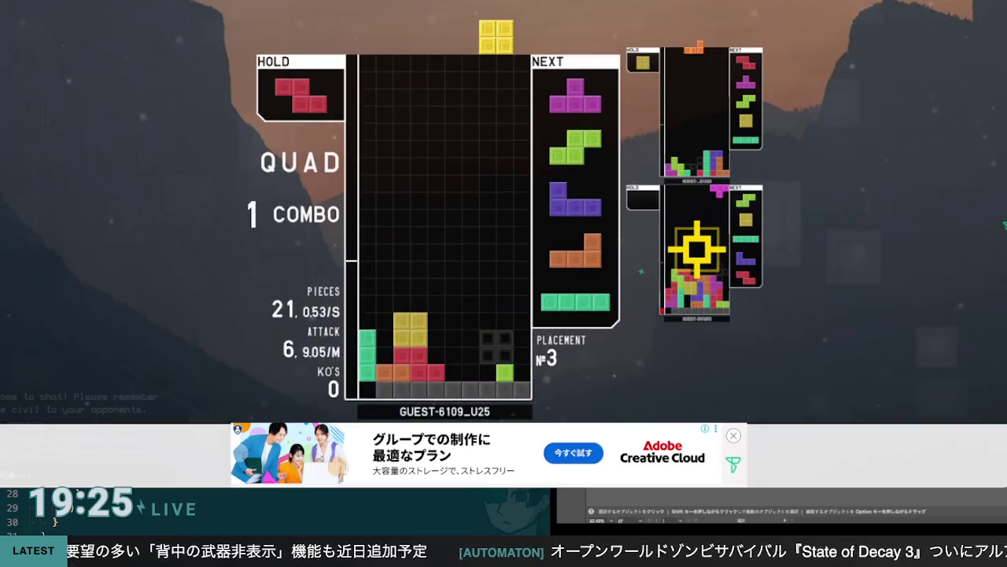
Rebuild the stack with O, T, S, J and L pieces and drop two I pieces into the well
key("Left")
key("space")
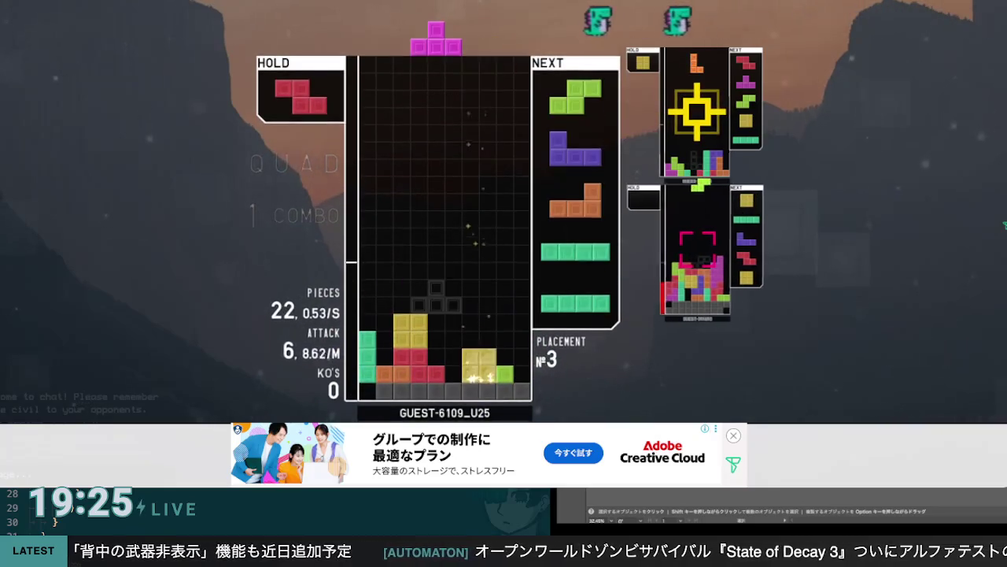
key("Right")
key("Right")
key("Right")
key("z")
key("space")
key("Up")
key("Right")
key("Right")
key("Right")
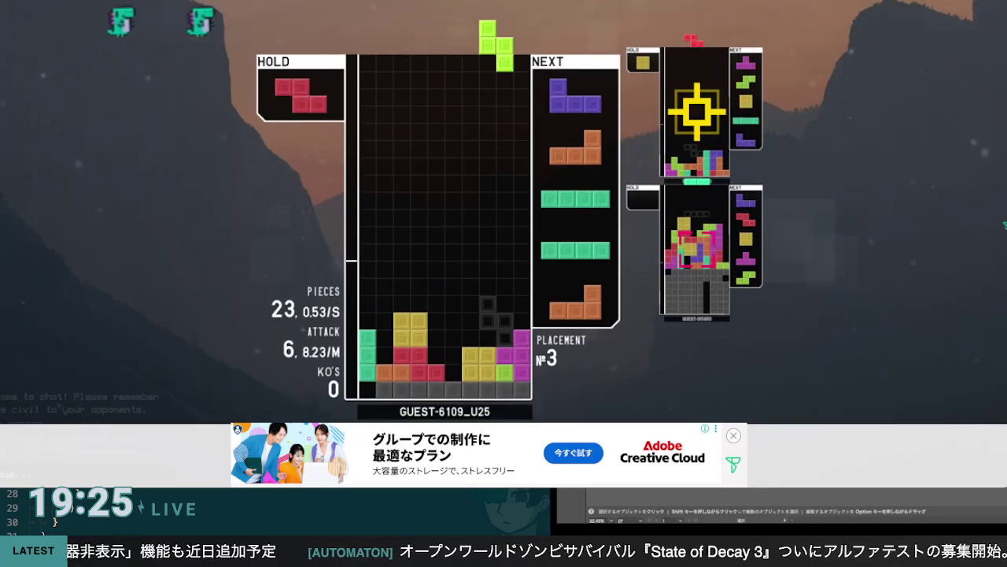
key("Up")
key("space")
key("Up")
key("Up")
key("Right")
key("Right")
key("Right")
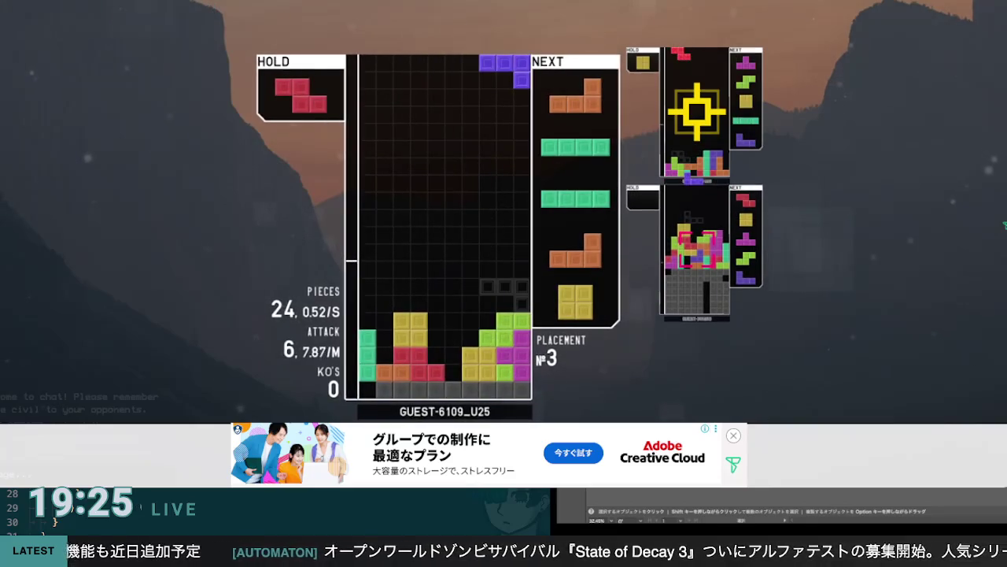
key("Left")
key("Left")
key("Right")
key("Right")
key("Up")
key("Right")
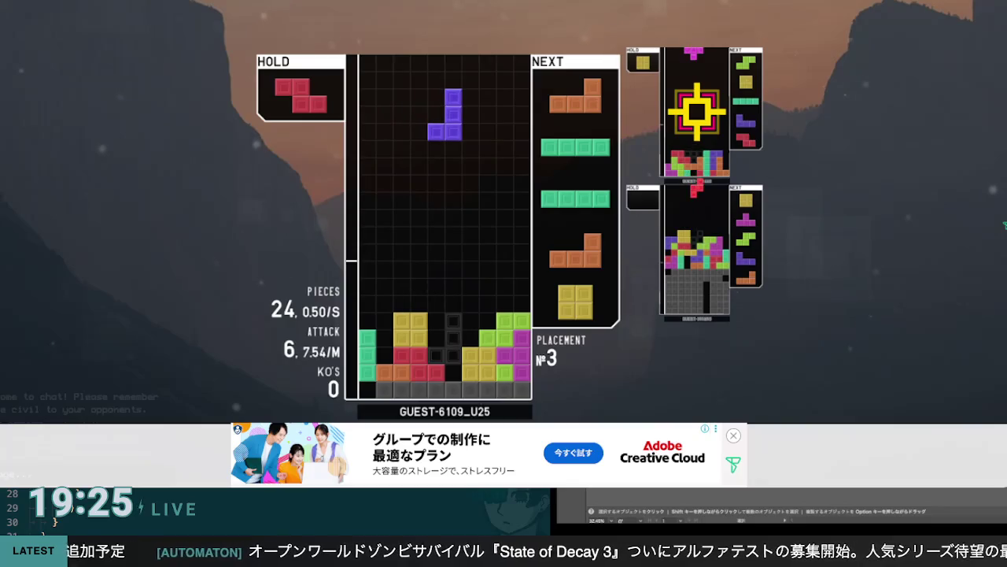
key("Up")
key("Up")
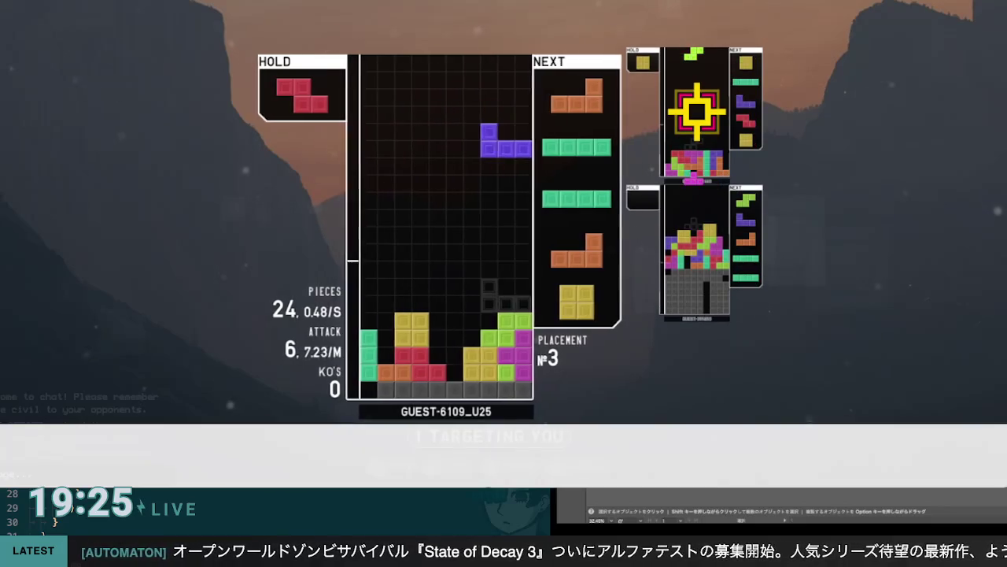
key("Right")
key("space")
key("z")
key("Right")
key("Right")
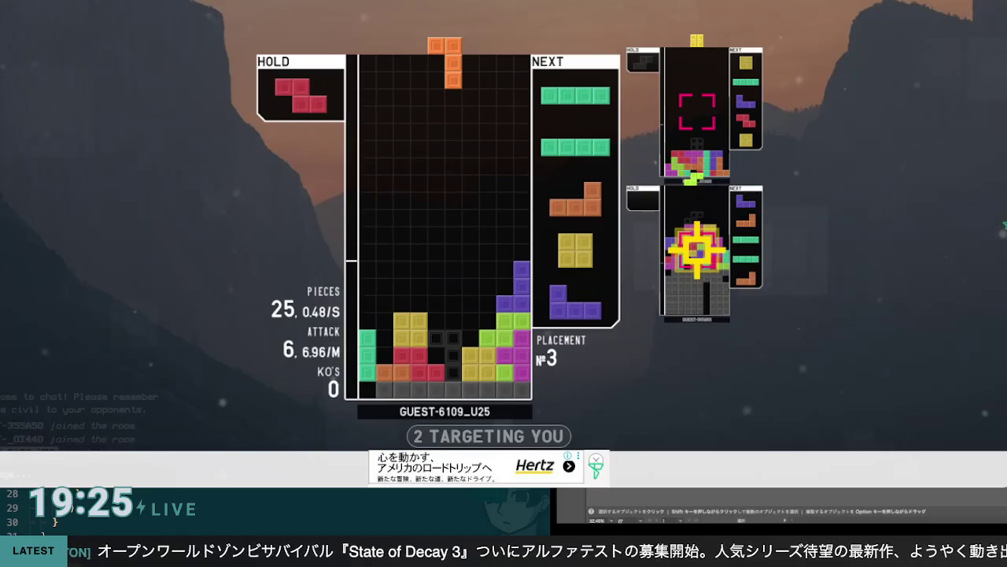
key("Left")
key("Left")
key("Left")
key("space")
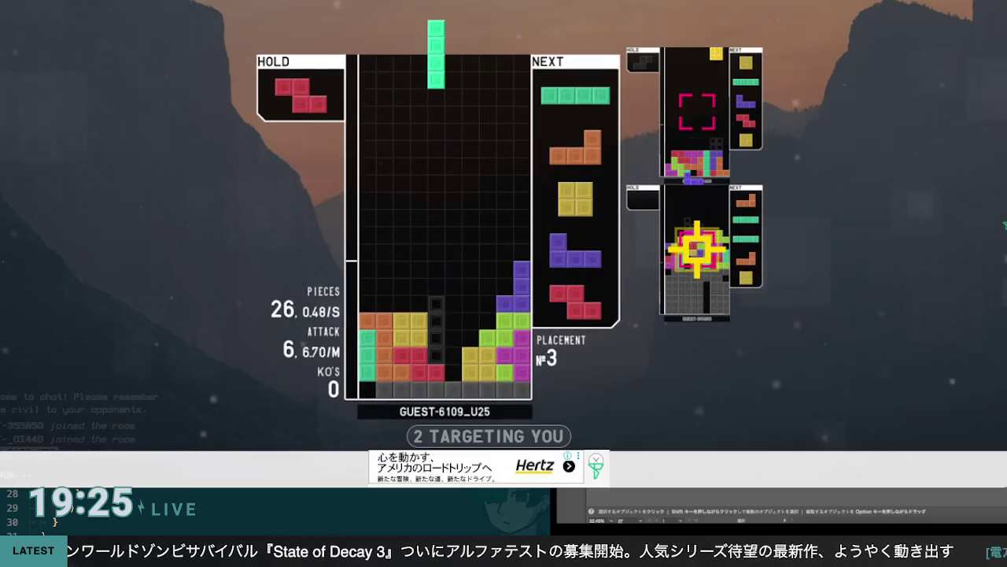
key("space")
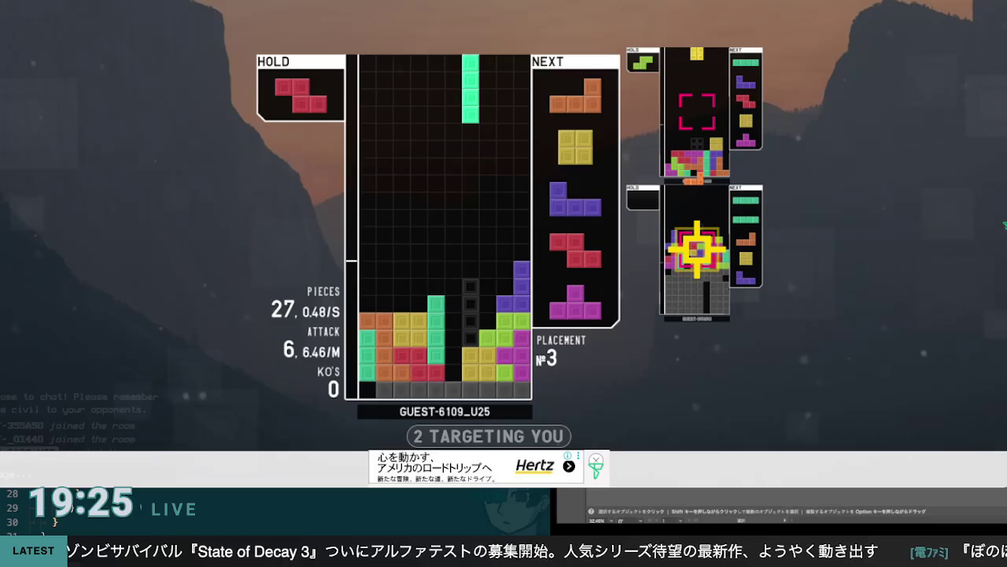
key("space")
Stack L, O, J, Z, T and S pieces using hold swaps, finishing with a single-line clear
key("z")
key("Left")
key("Left")
key("Left")
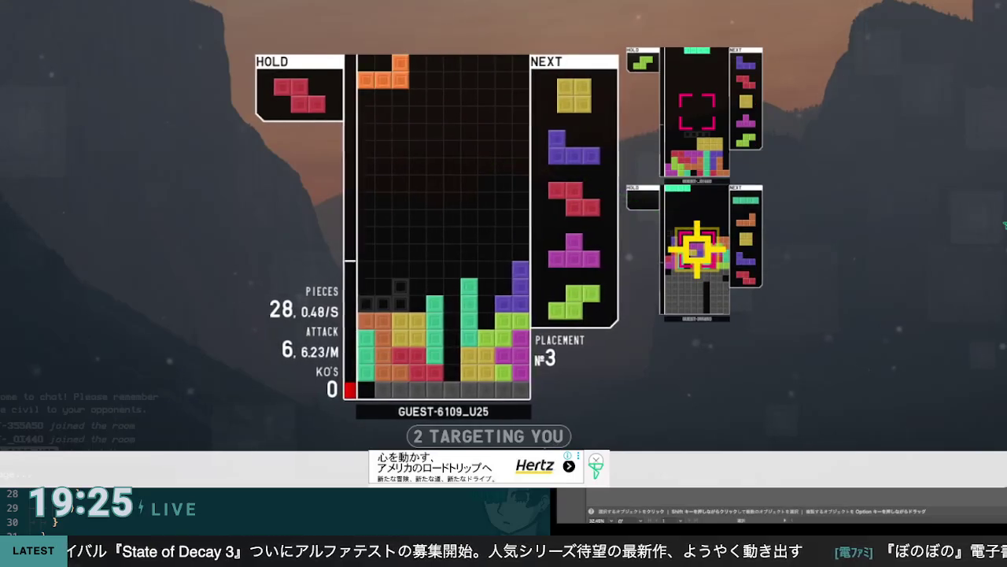
key("space")
key("Left")
key("Left")
key("Left")
key("space")
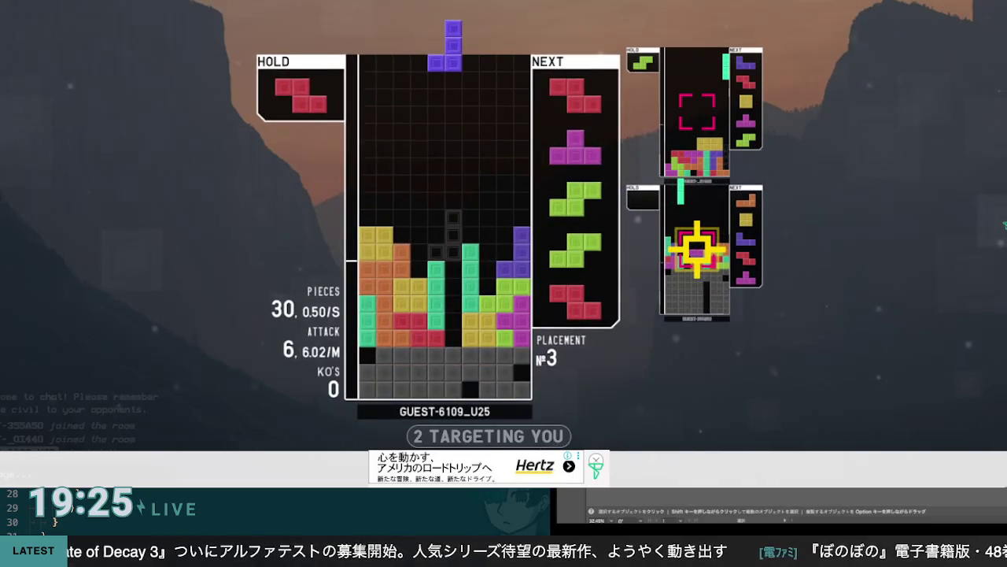
key("x")
key("Right")
key("Right")
key("Right")
key("space")
key("x")
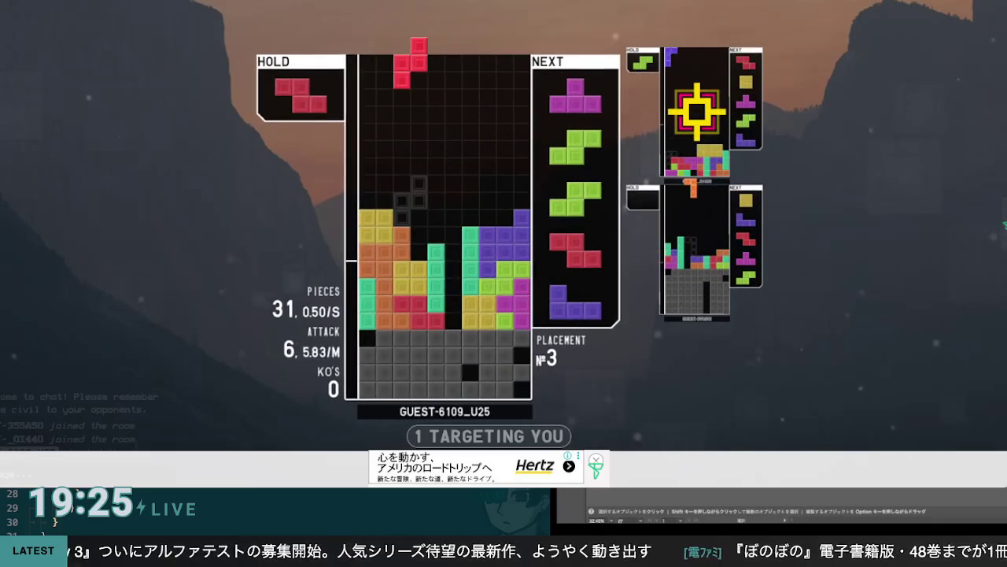
key("space")
key("c")
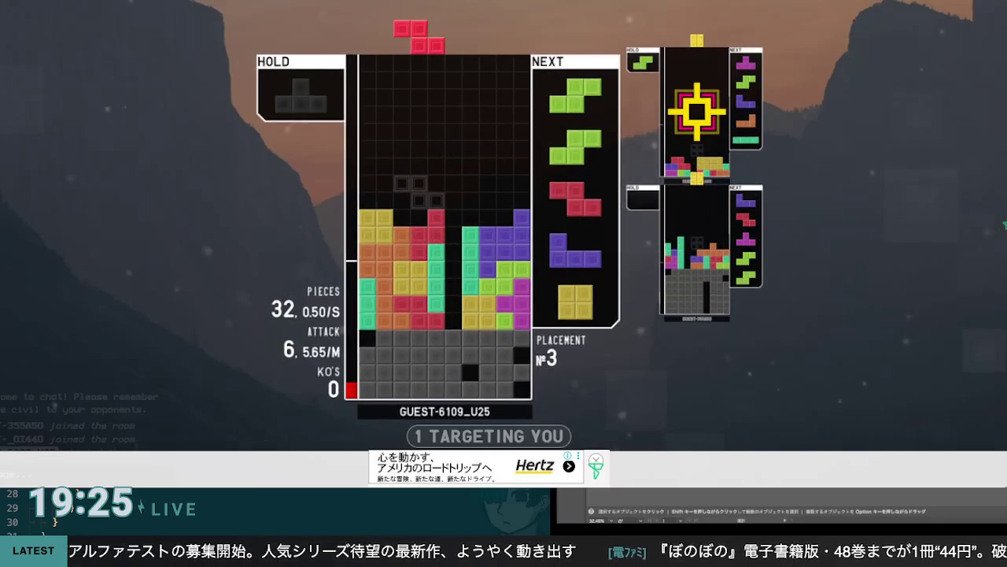
key("Left")
key("space")
key("c")
key("z")
key("Left")
key("Left")
key("Left")
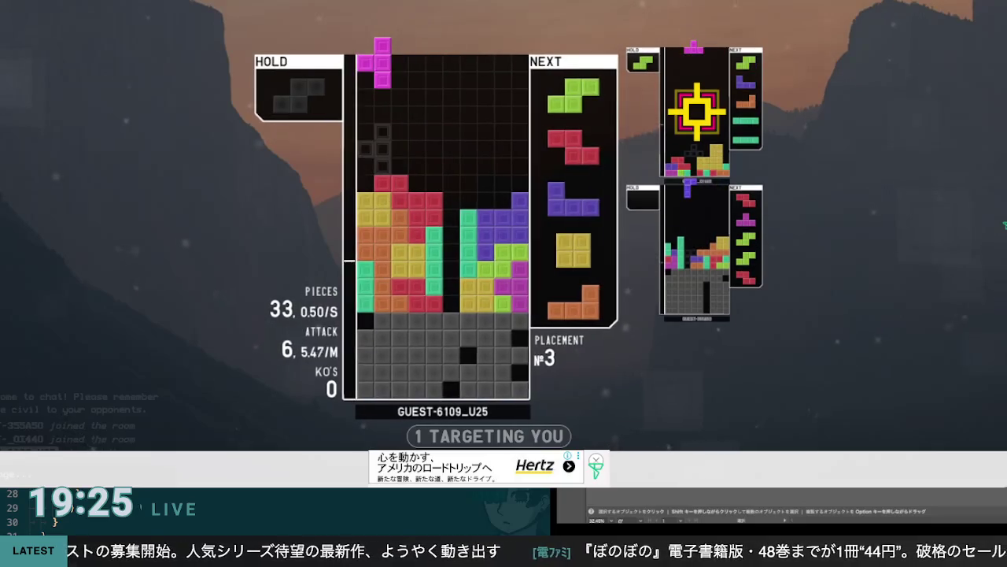
key("space")
key("Up")
key("Left")
key("Left")
key("space")
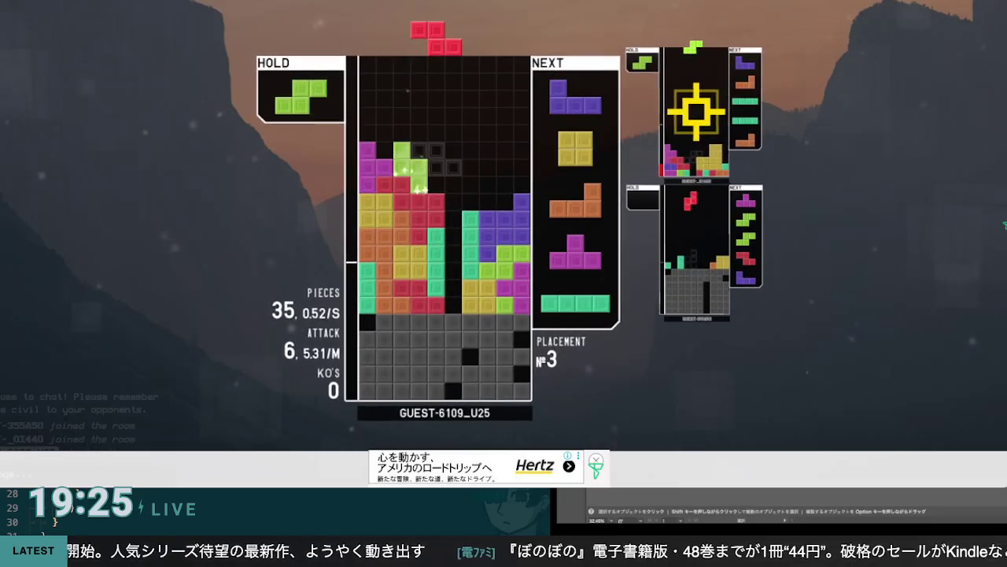
key("Up")
key("Right")
key("Right")
key("Right")
key("Right")
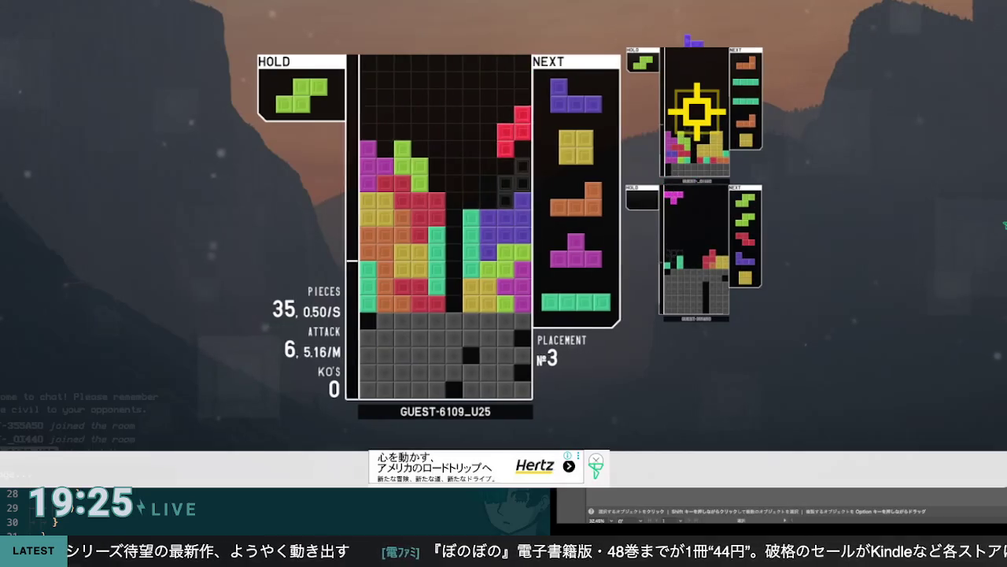
key("space")
key("Right")
key("Right")
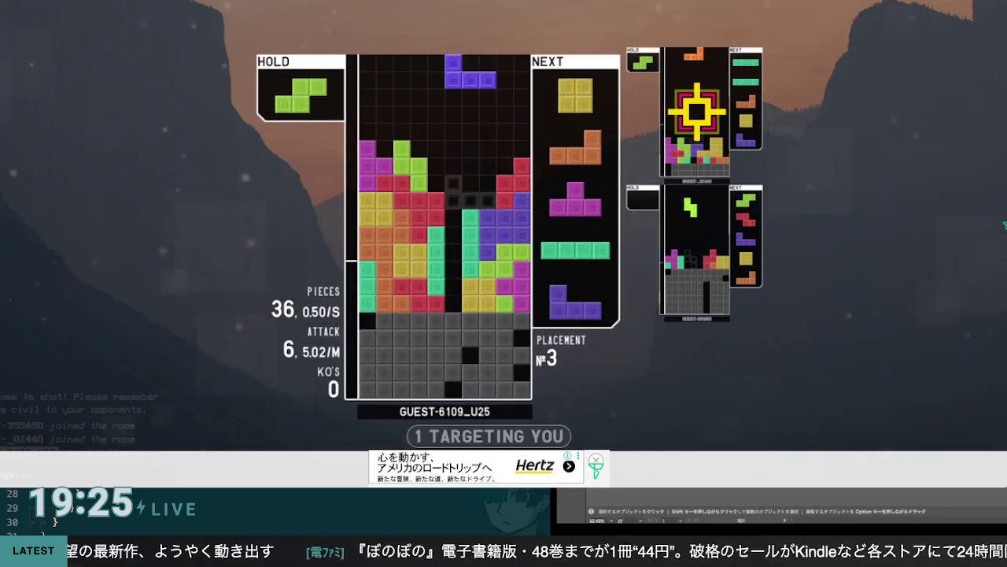
key("space")
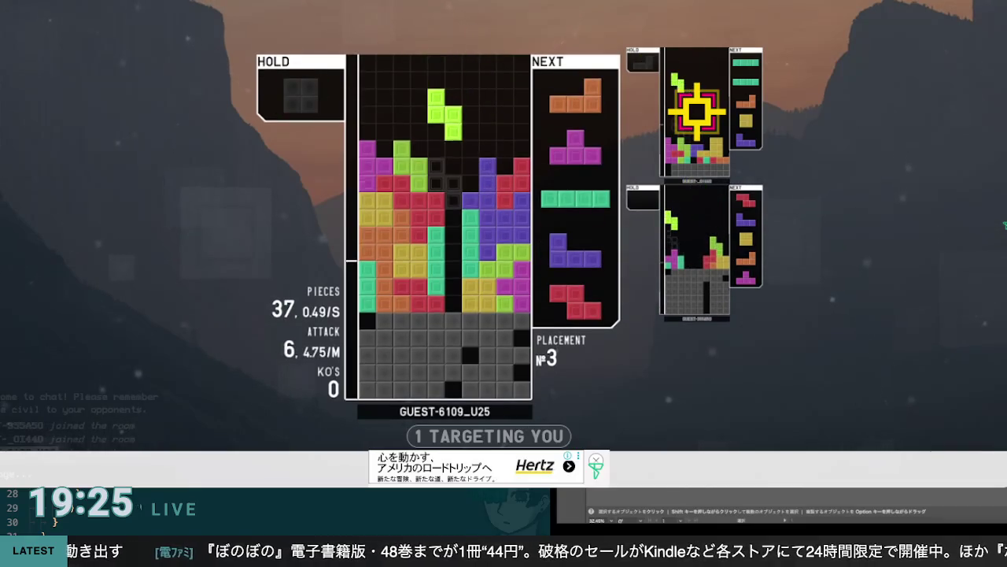
key("space")
Clear single lines with the T and Z pieces, then a quad with a vertical I
key("c")
key("Left")
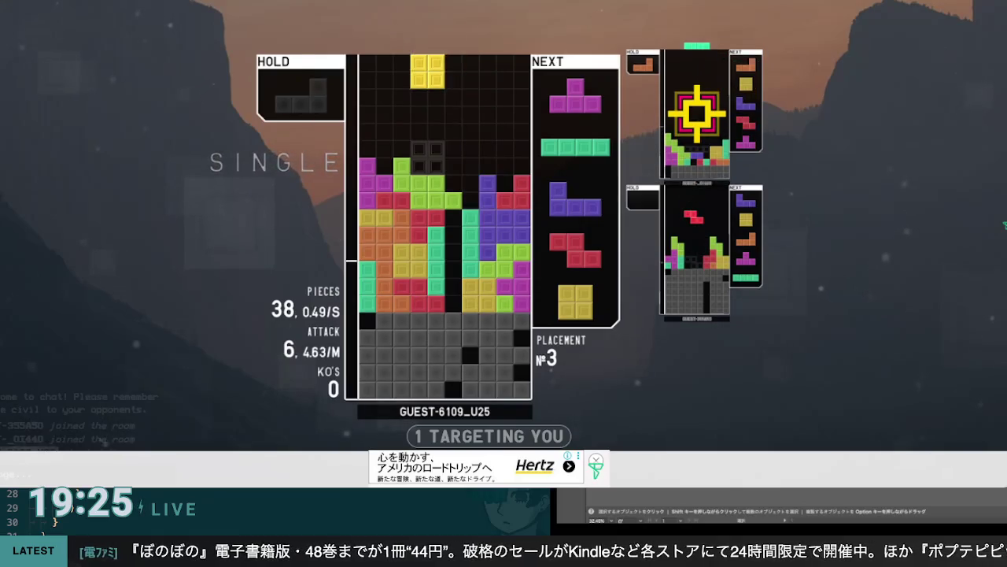
key("space")
key("z")
key("Right")
key("space")
key("Right")
key("Right")
key("Right")
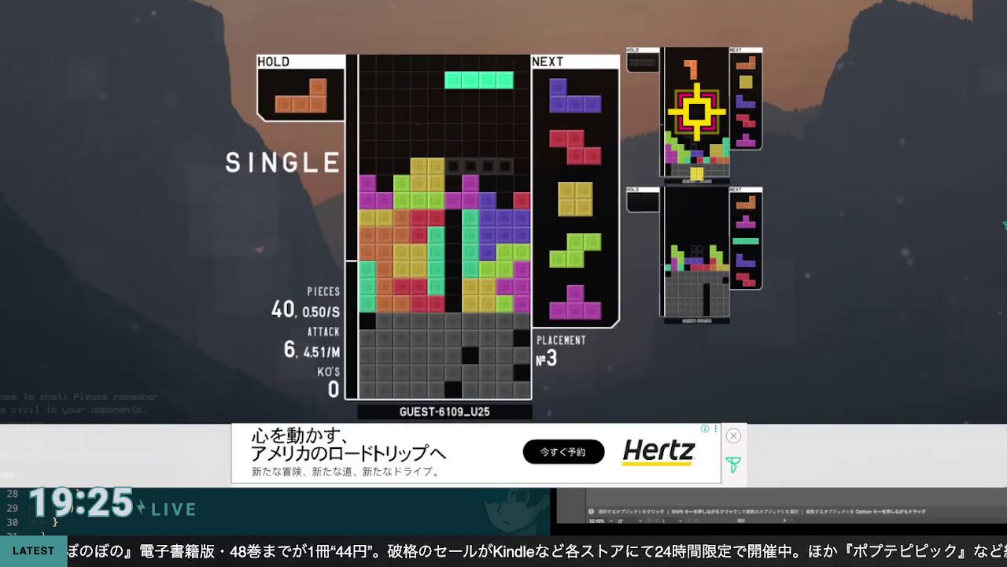
key("x")
key("c")
key("z")
key("z")
key("Right")
key("Right")
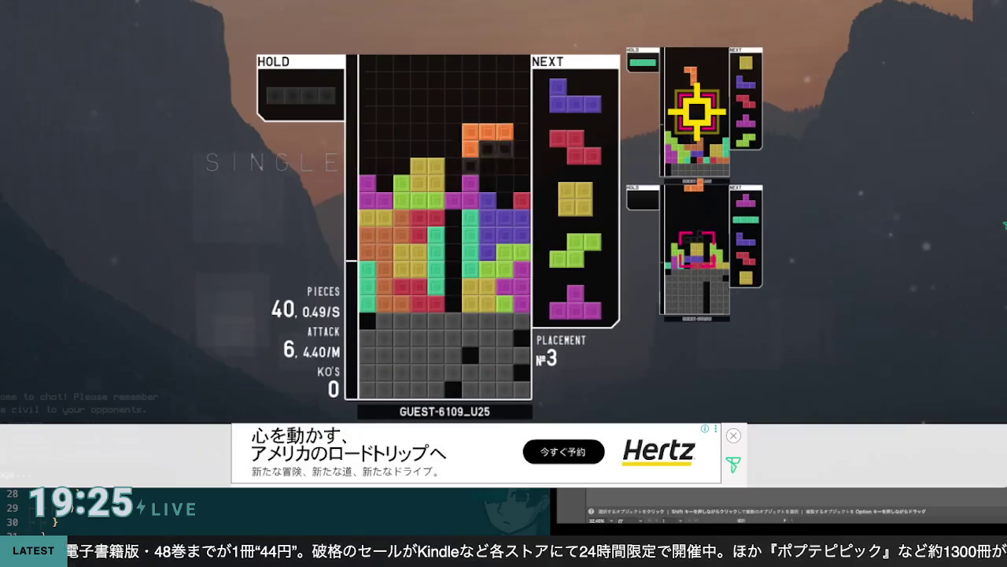
key("Left")
key("Left")
key("Left")
key("z")
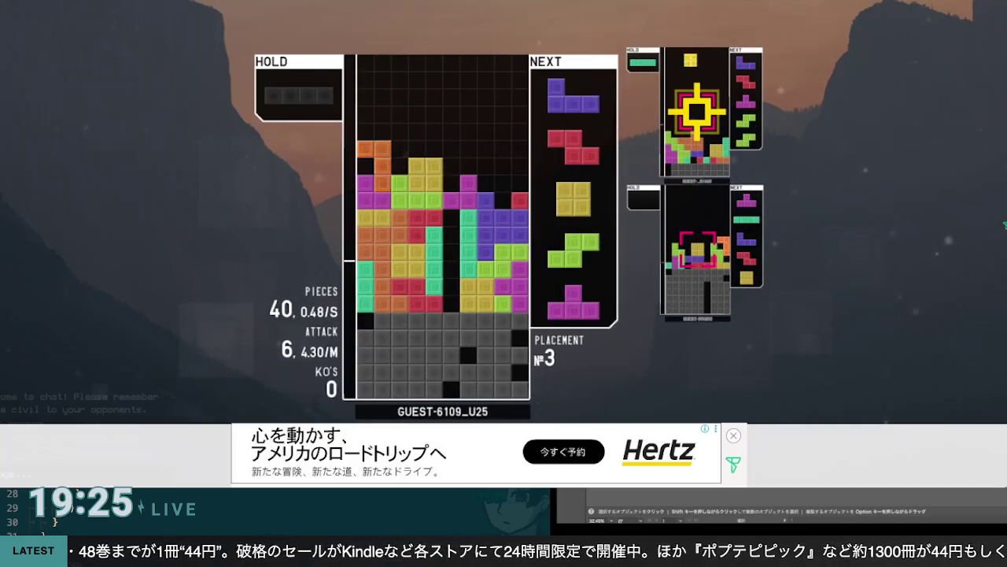
key("z")
key("space")
key("x")
key("Right")
key("Right")
key("Right")
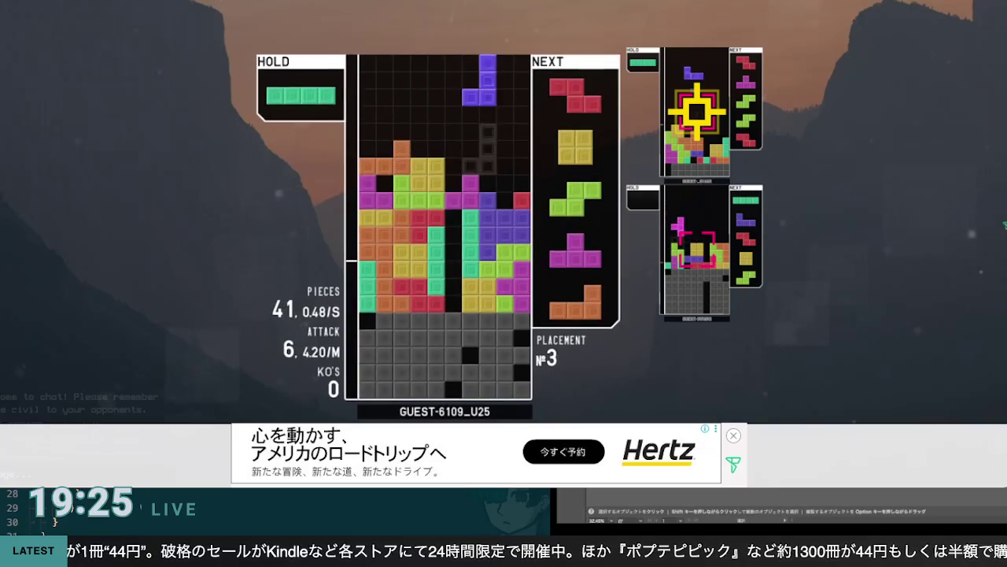
key("Down")
key("z")
key("z")
key("Left")
key("Left")
key("Left")
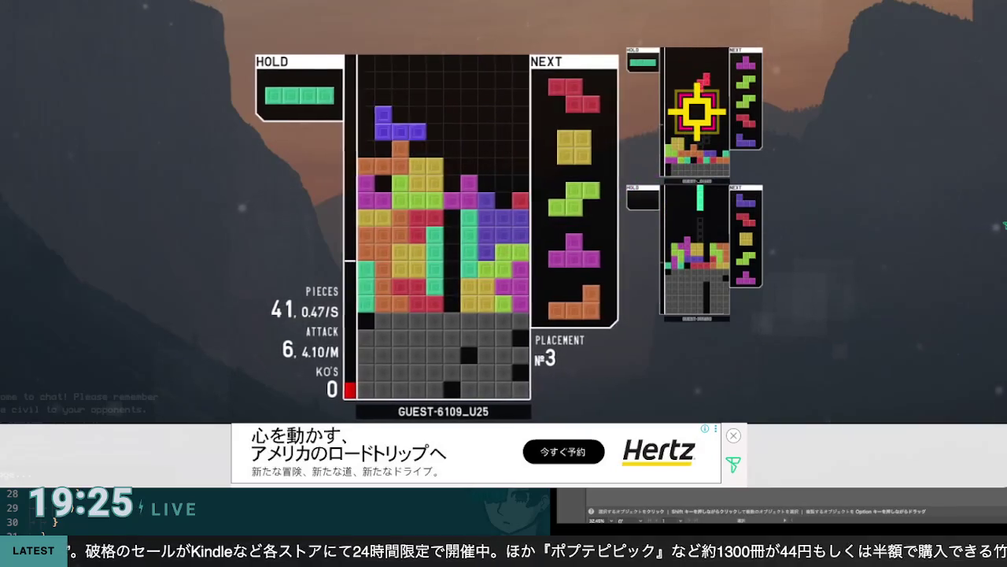
key("space")
key("Right")
key("Right")
key("Right")
key("x")
key("space")
key("Right")
key("Right")
key("Right")
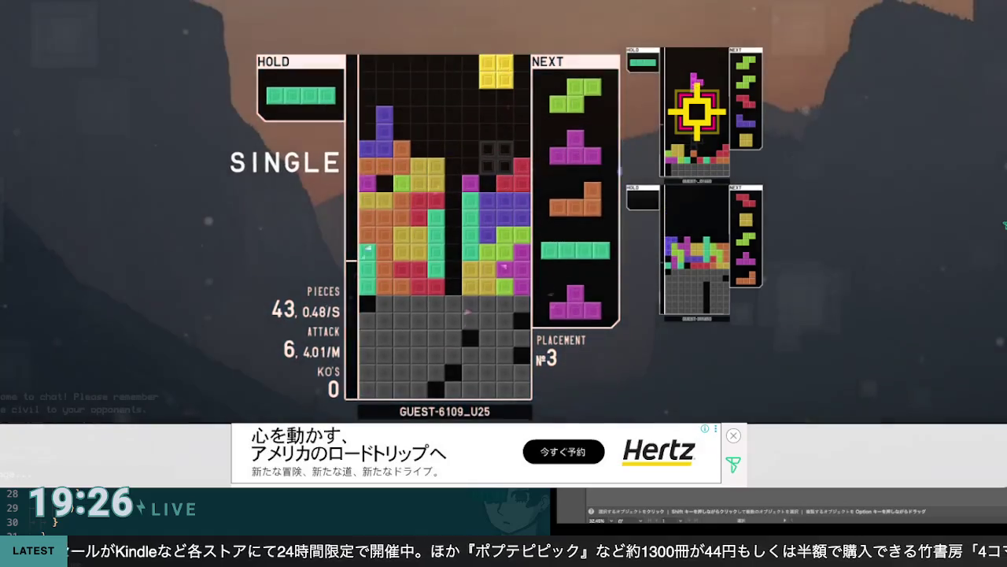
key("c")
key("x")
key("Right")
key("Right")
key("Left")
key("Down")
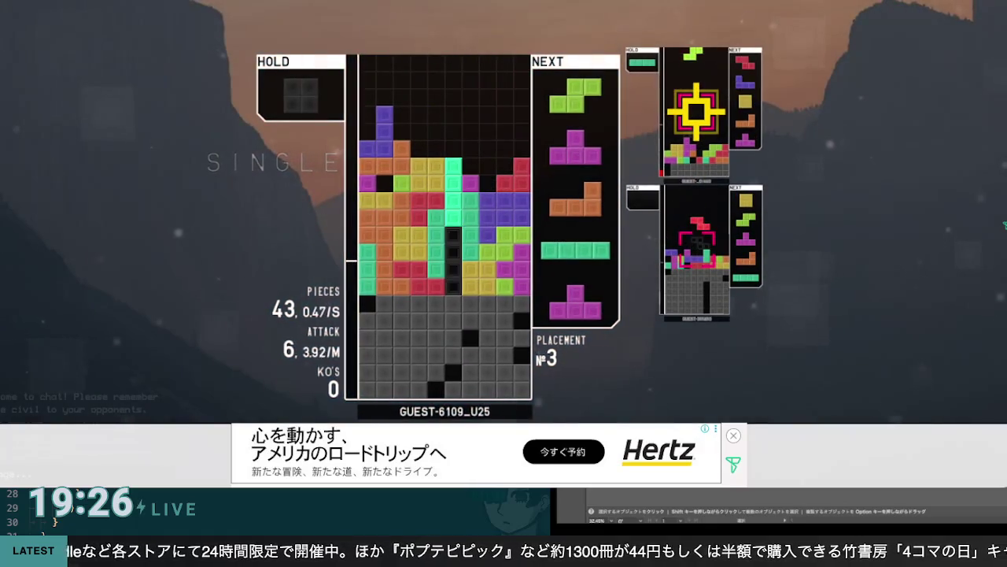
key("space")
Clear several single lines with L and T pieces while filling gaps with O, J, I and Z
key("space")
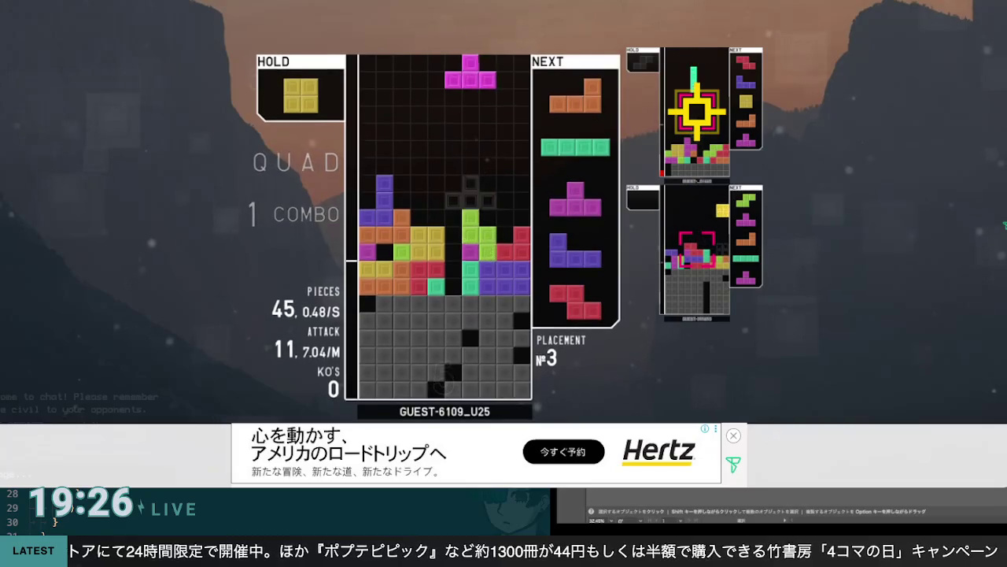
key("a")
key("Right")
key("Right")
key("Right")
key("space")
key("Right")
key("Right")
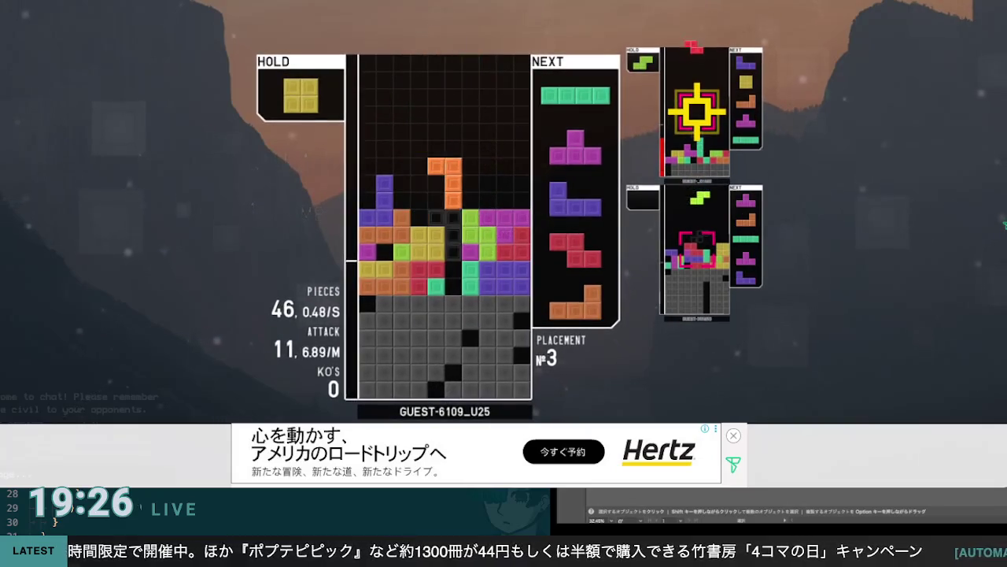
key("space")
key("c")
key("Right")
key("Right")
key("space")
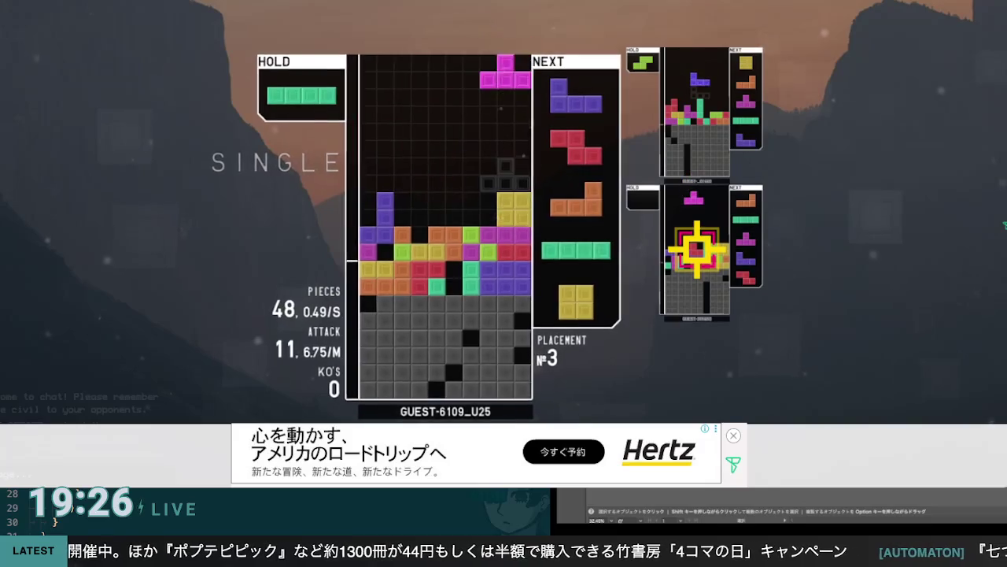
key("space")
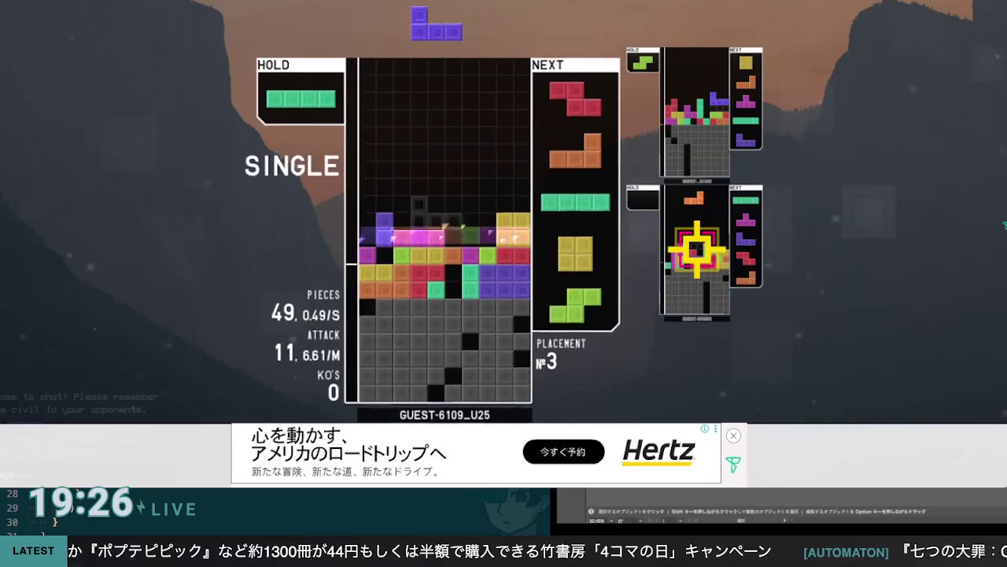
key("Left")
key("Left")
key("a")
key("space")
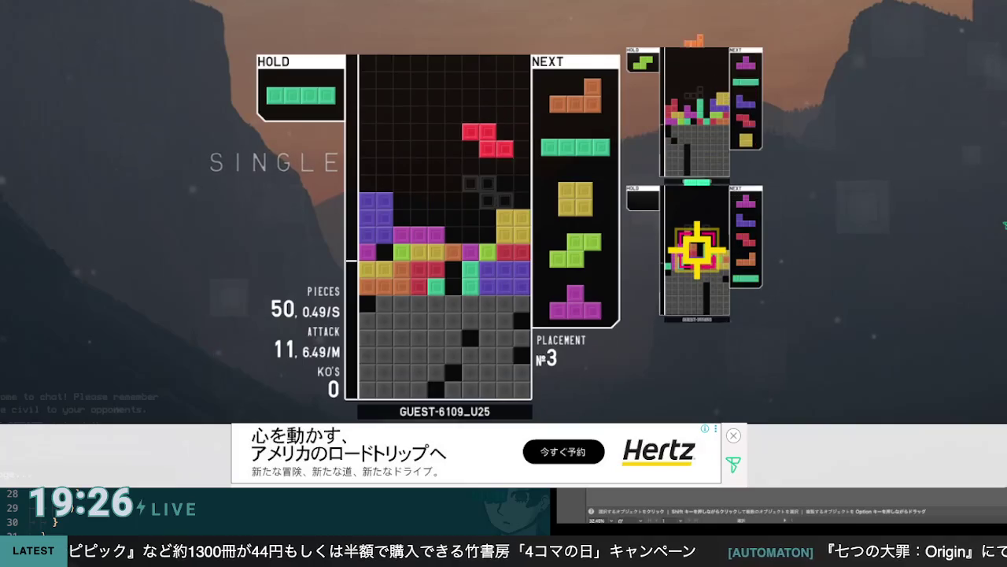
key("Right")
key("space")
key("z")
key("Right")
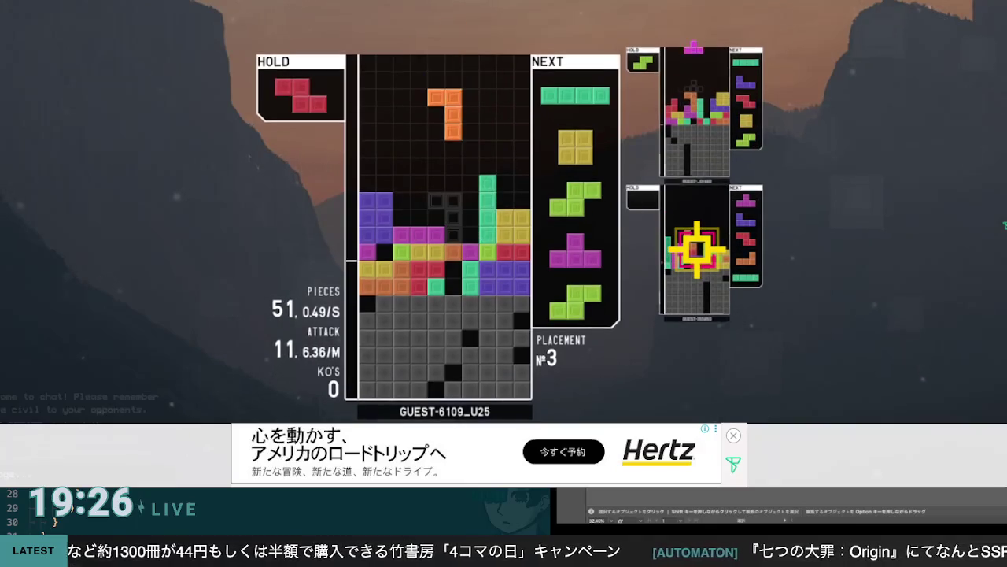
key("space")
key("x")
key("Right")
key("Right")
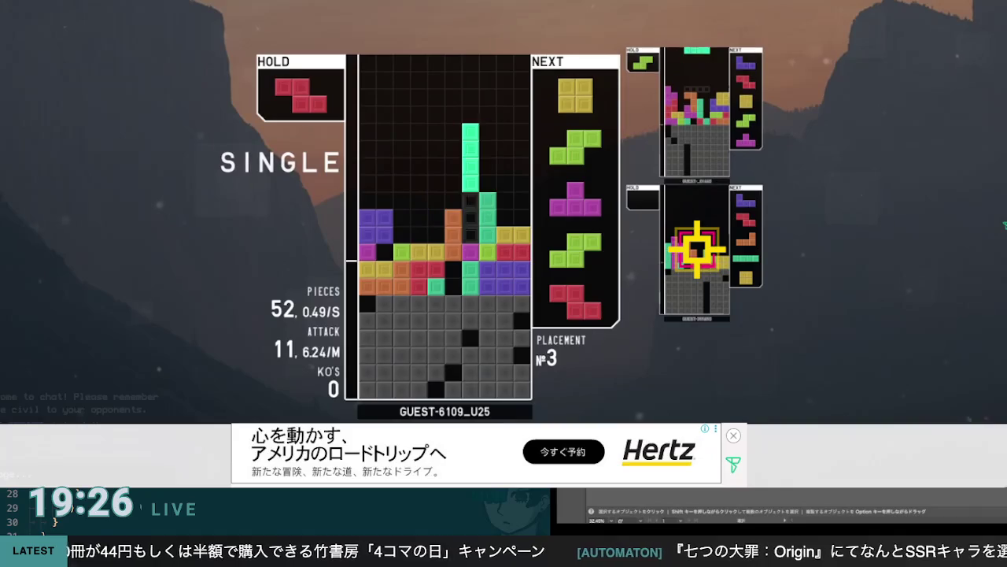
key("space")
key("Left")
key("Left")
key("space")
key("z")
key("Left")
key("Left")
key("Left")
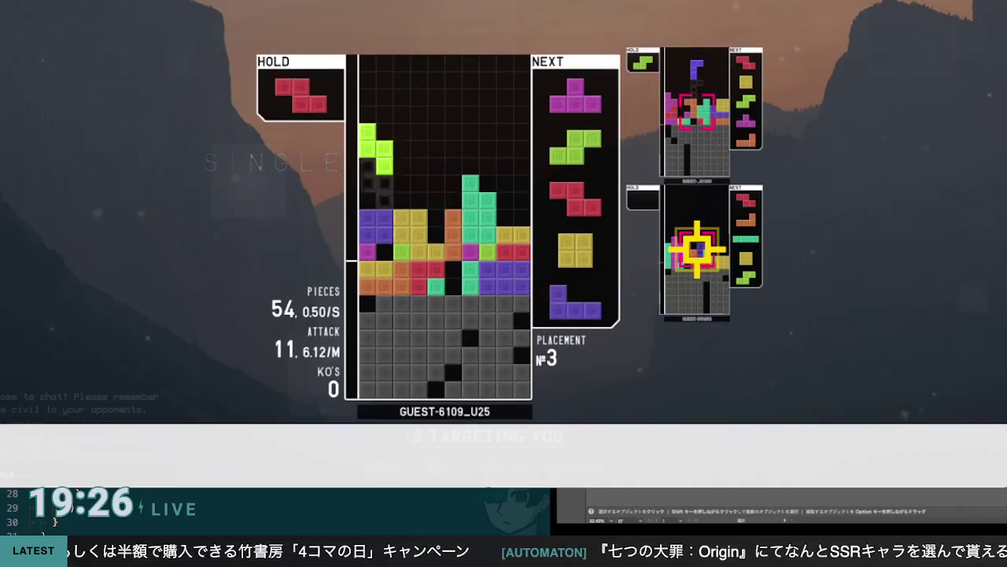
key("c")
key("z")
key("Left")
key("Left")
key("Left")
key("space")
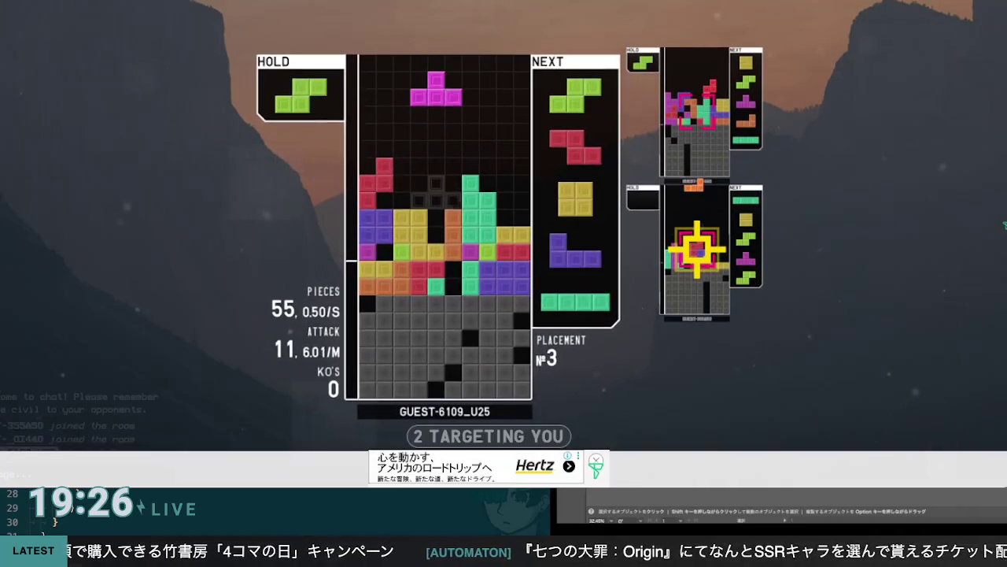
key("Right")
key("Right")
key("Right")
key("Down")
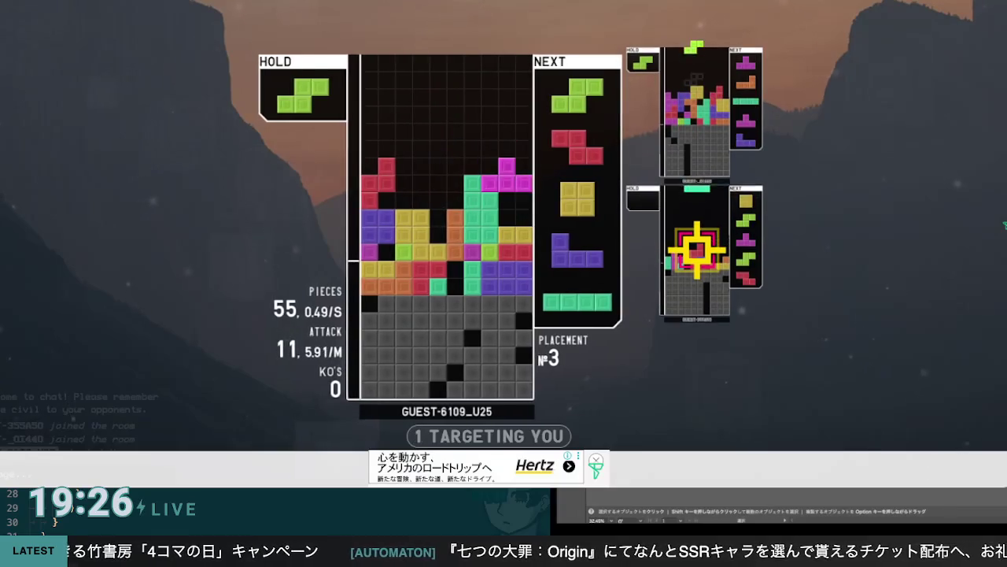
key("space")
Clear a line with the J and a double with an upright I, reaching second place after 67 pieces
key("z")
key("Left")
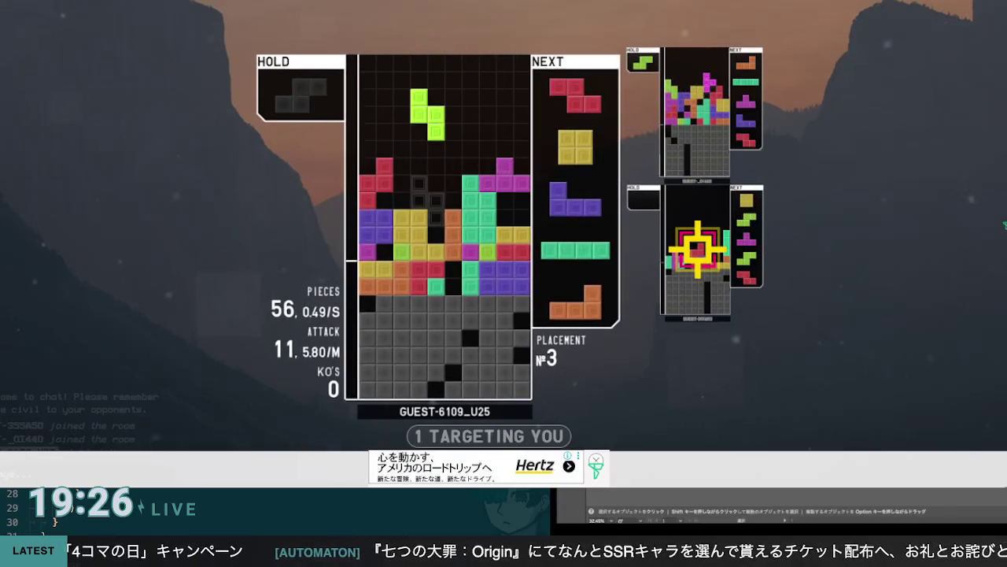
key("space")
key("z")
key("Right")
key("Right")
key("Right")
key("Left")
key("Left")
key("Left")
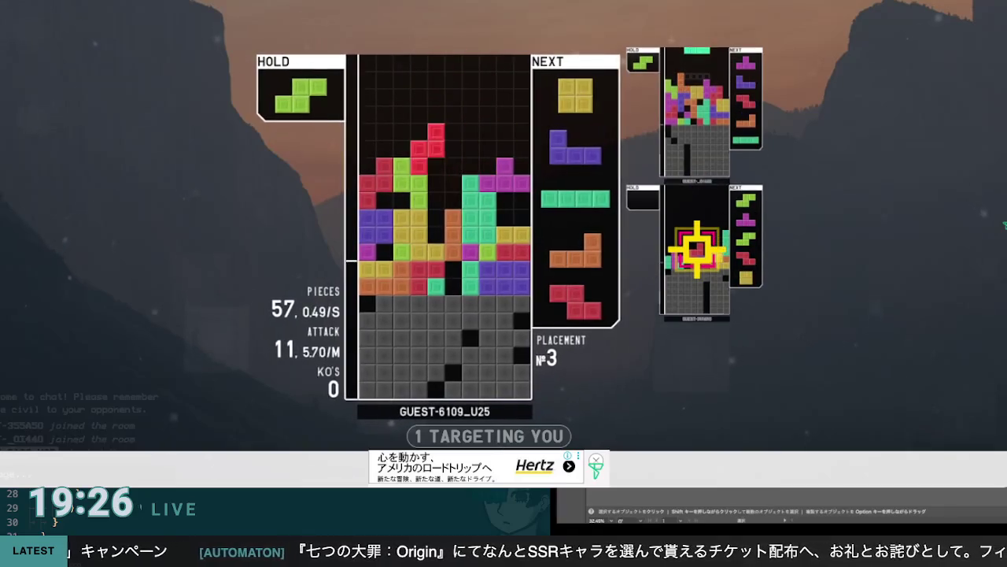
key("Down")
key("space")
key("space")
key("z")
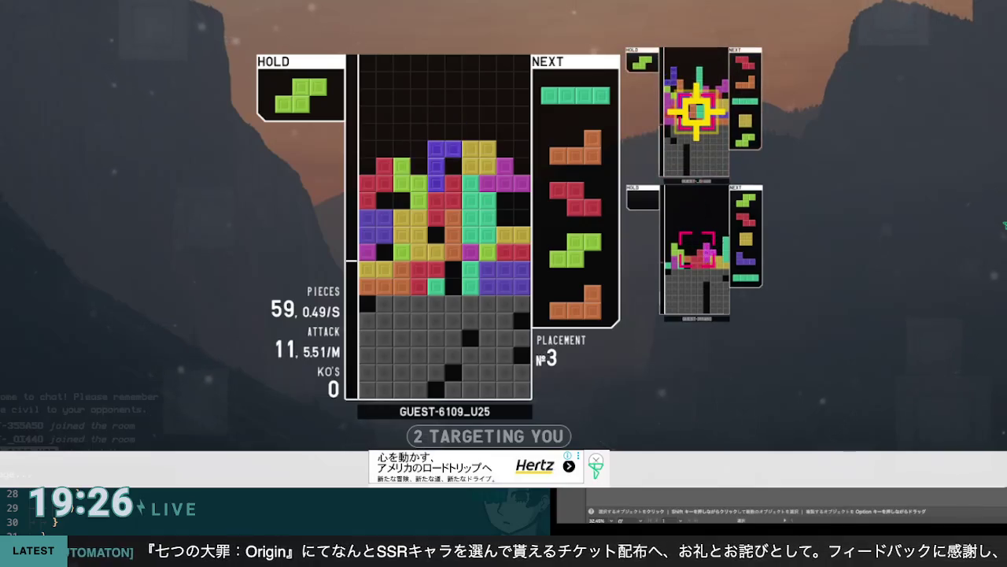
key("space")
key("z")
key("Left")
key("Left")
key("Left")
key("space")
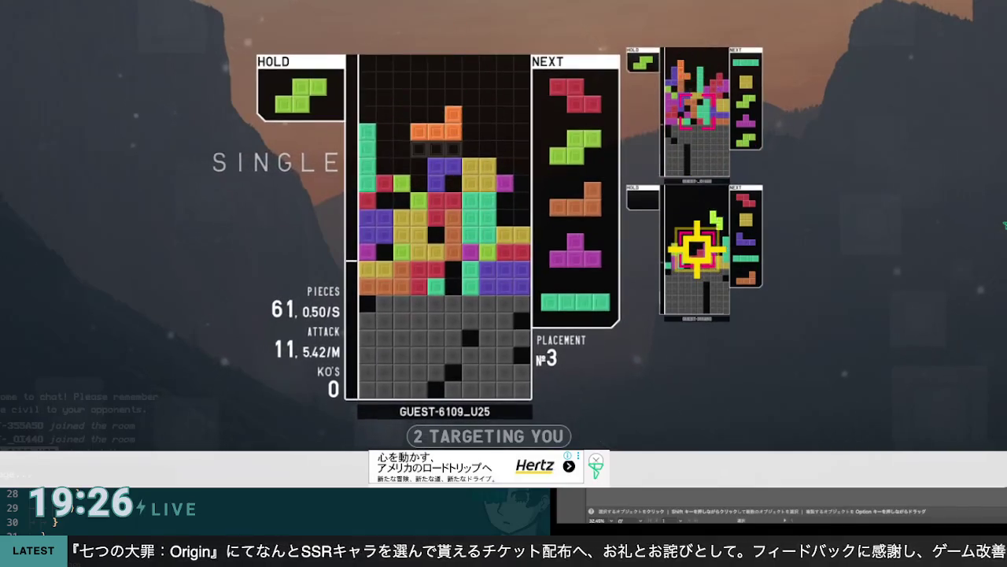
key("x")
key("Left")
key("Left")
key("Left")
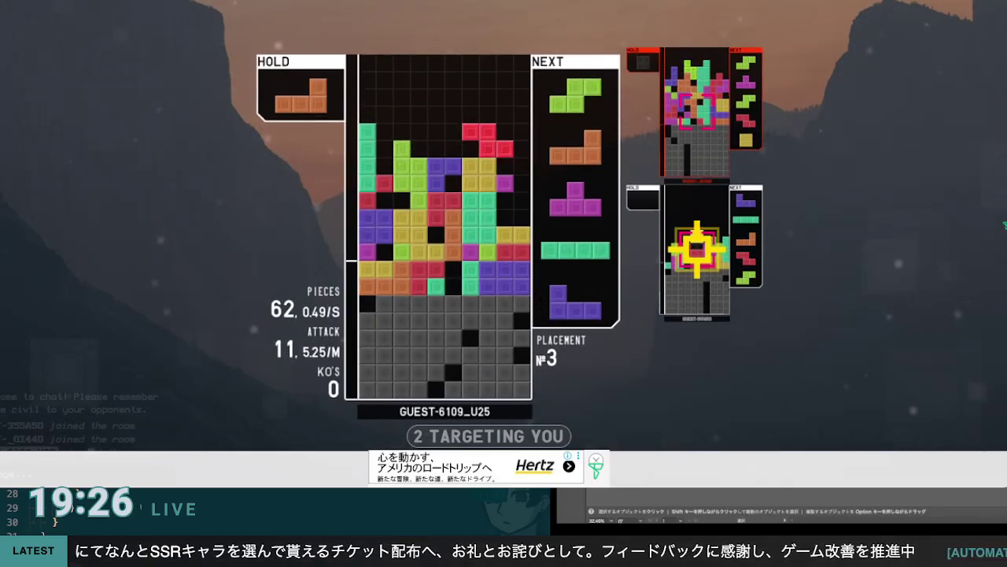
key("Right")
key("Right")
key("space")
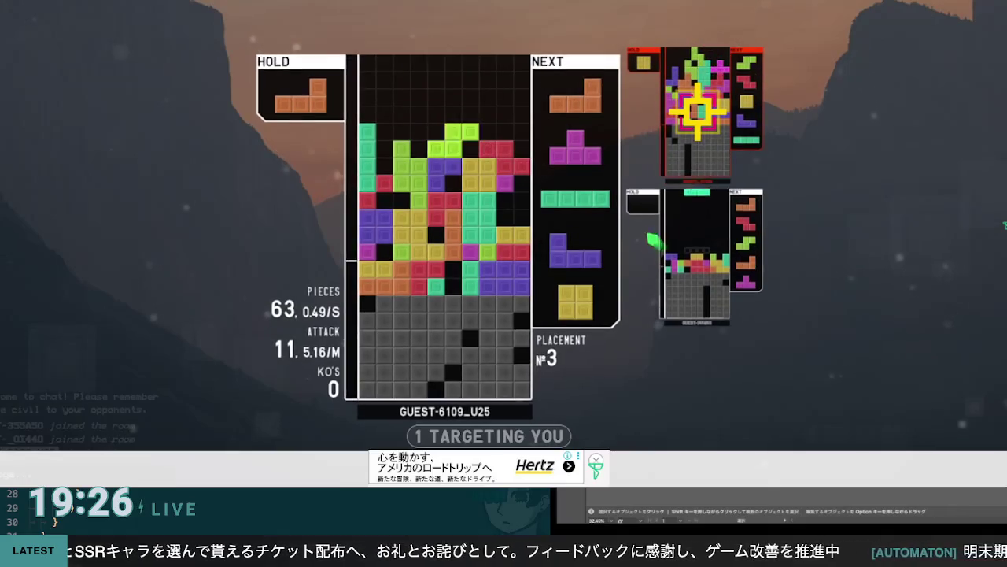
key("x")
key("Left")
key("Left")
key("Left")
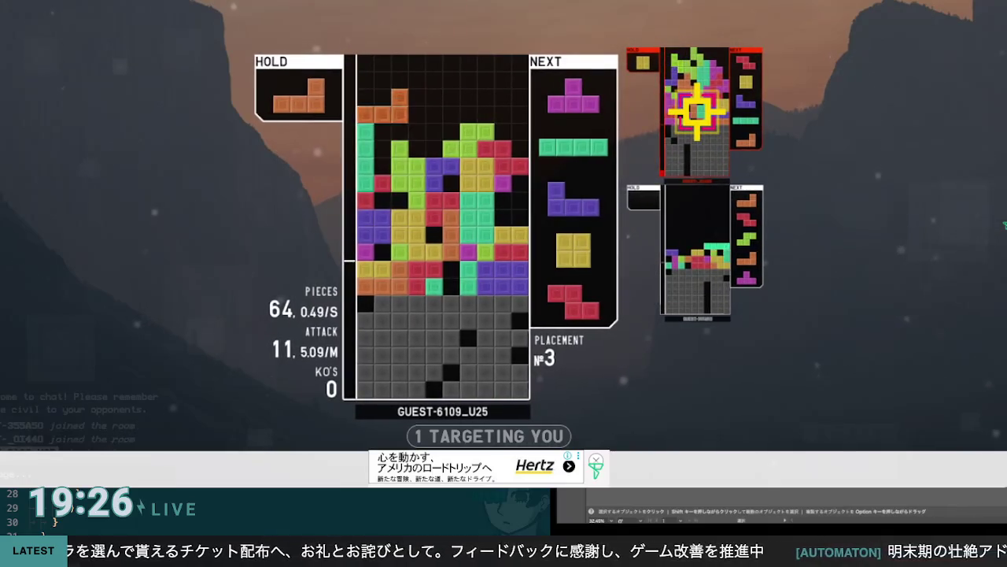
key("x")
key("Left")
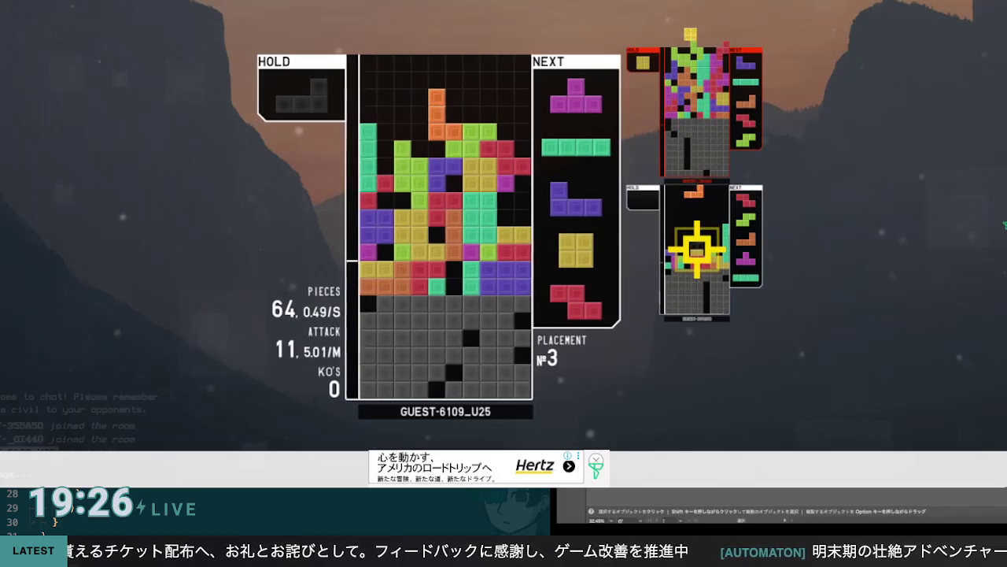
key("space")
key("z")
key("Right")
key("Right")
key("Right")
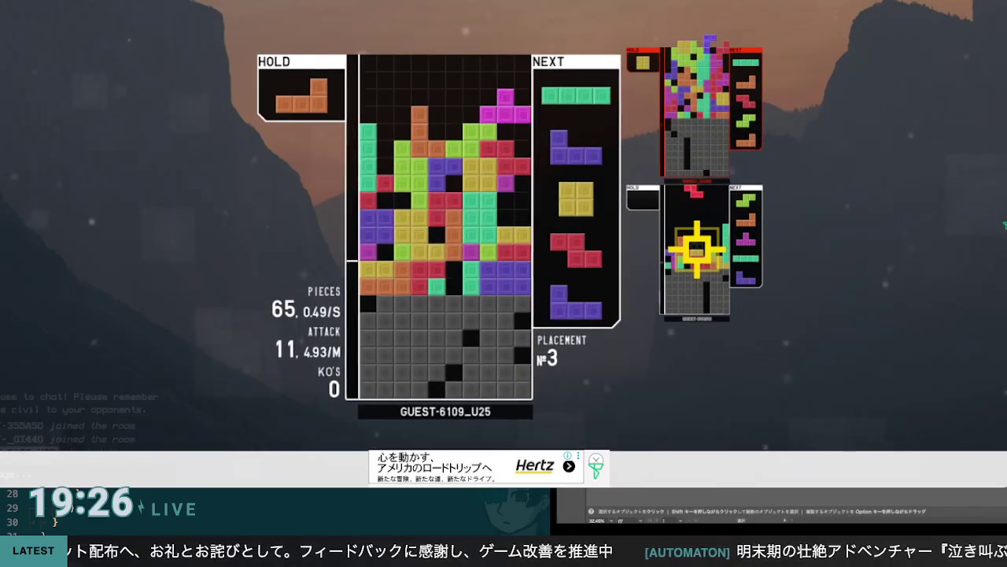
key("space")
key("x")
key("Left")
key("Left")
key("Left")
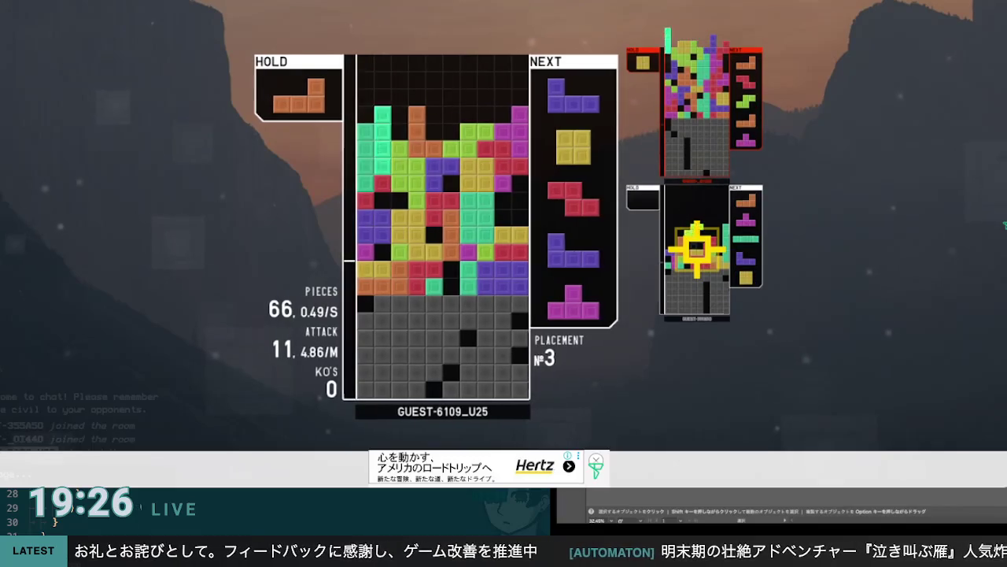
key("space")
key("Right")
key("Right")
key("Right")
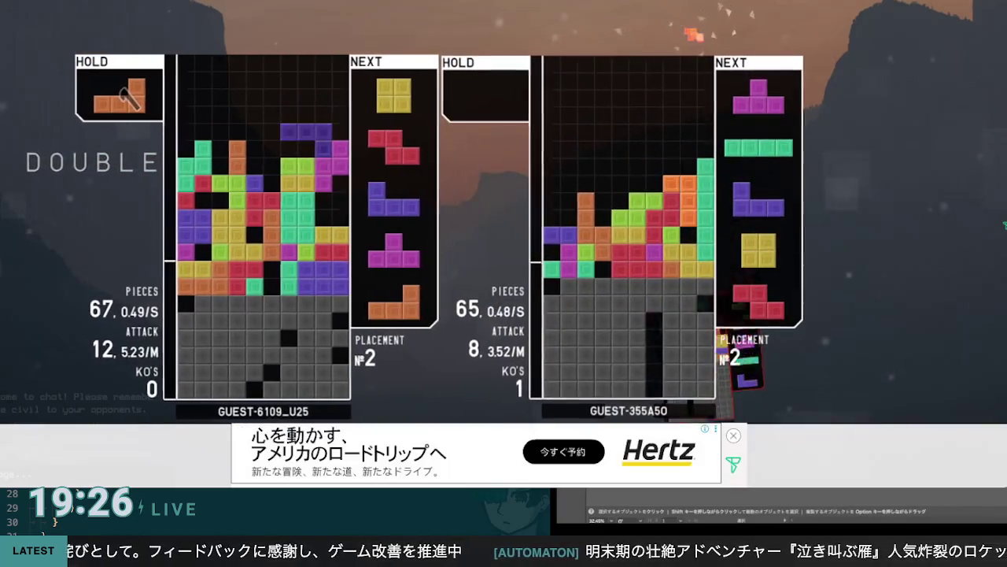
Lock the J, Z and T pieces into the stack, clearing a line and using hold
key("space")
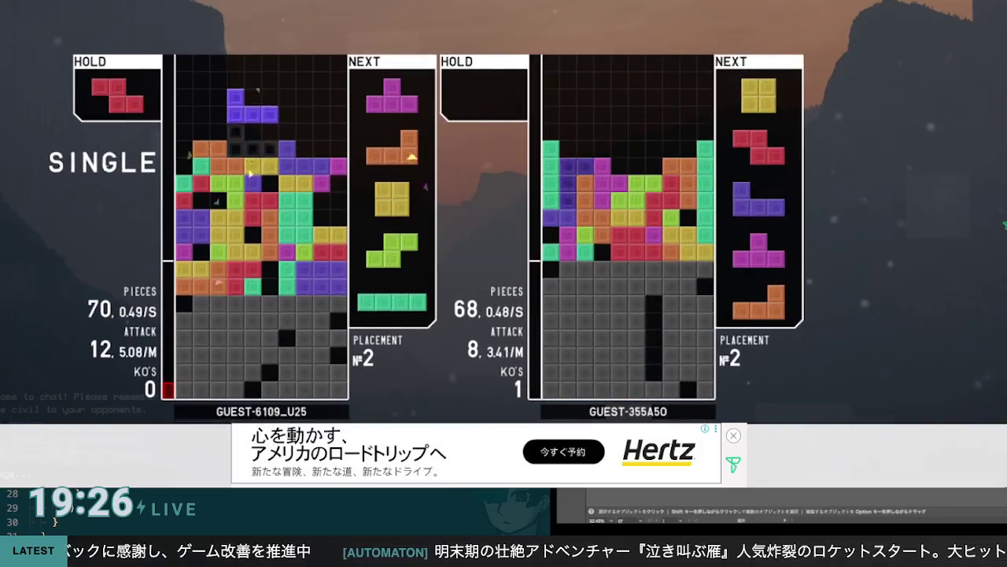
key("space")
key("c")
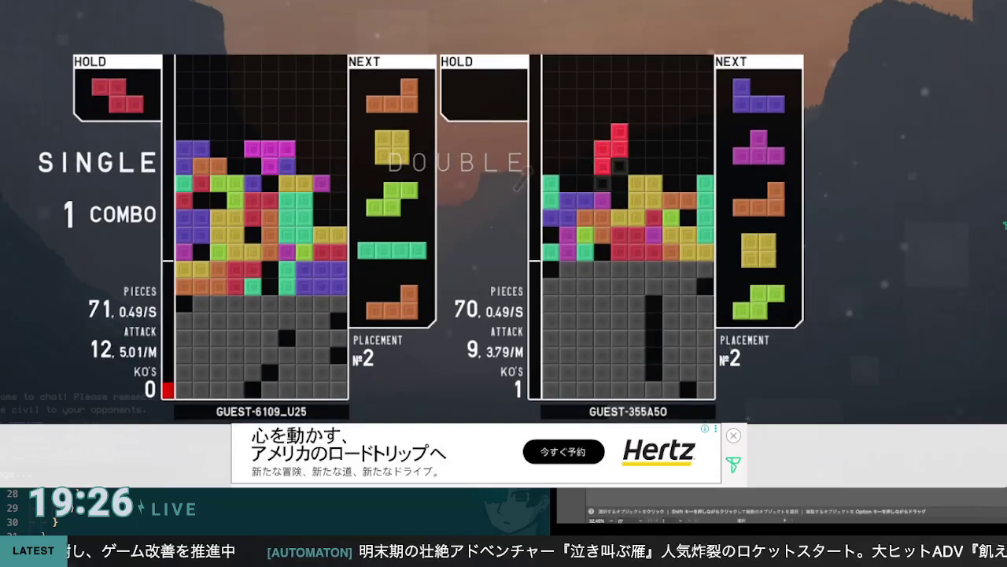
key("Up")
key("Right")
key("Right")
key("Right")
key("space")
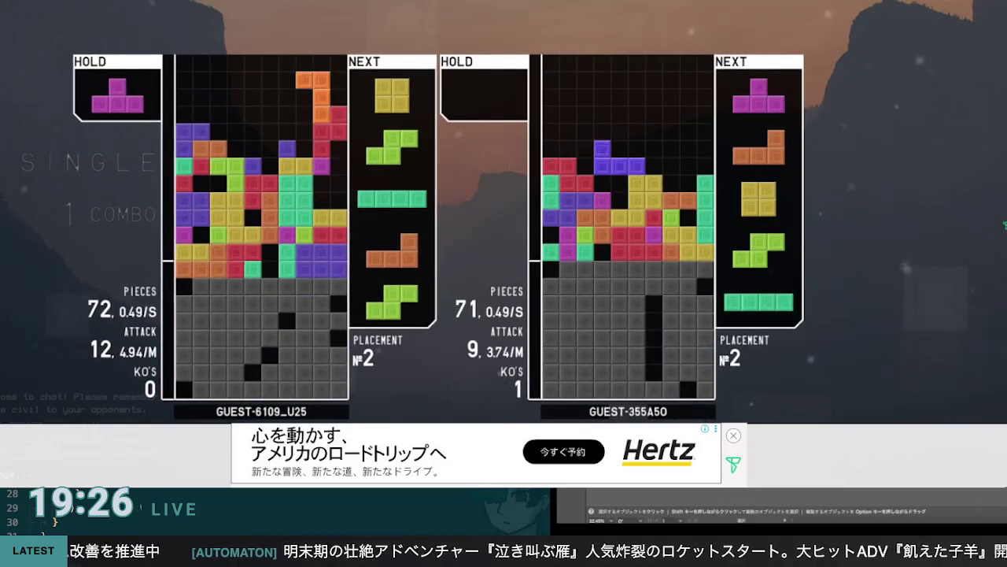
key("c")
key("z")
key("Right")
key("space")
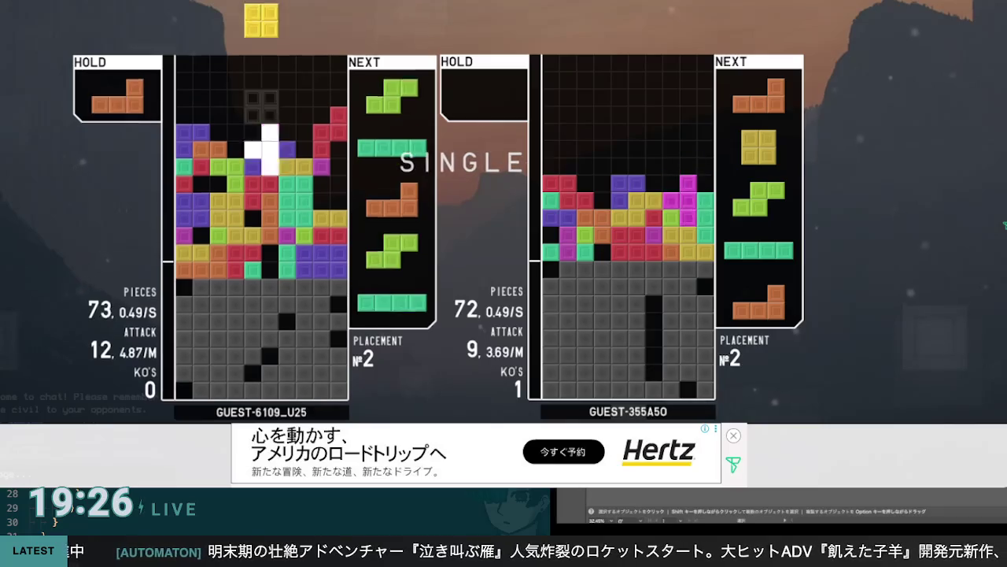
Drop the last pieces until topping out in second at 2:57.359, then return to the private room lobby
key("c")
key("Left")
key("Left")
key("Left")
key("space")
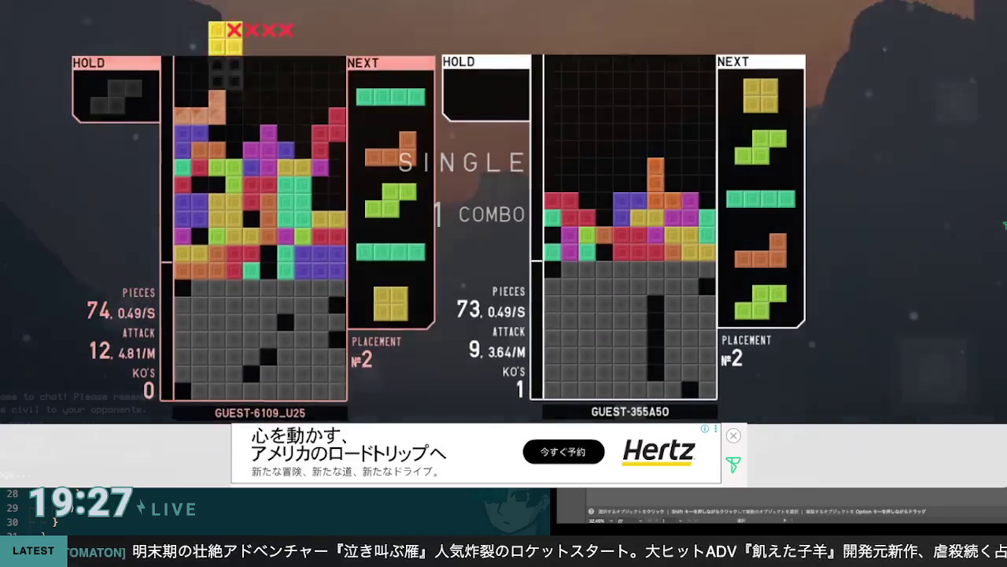
key("c")
key("Up")
key("Left")
key("Left")
key("space")
key("z")
key("Right")
key("Right")
key("Right")
key("space")
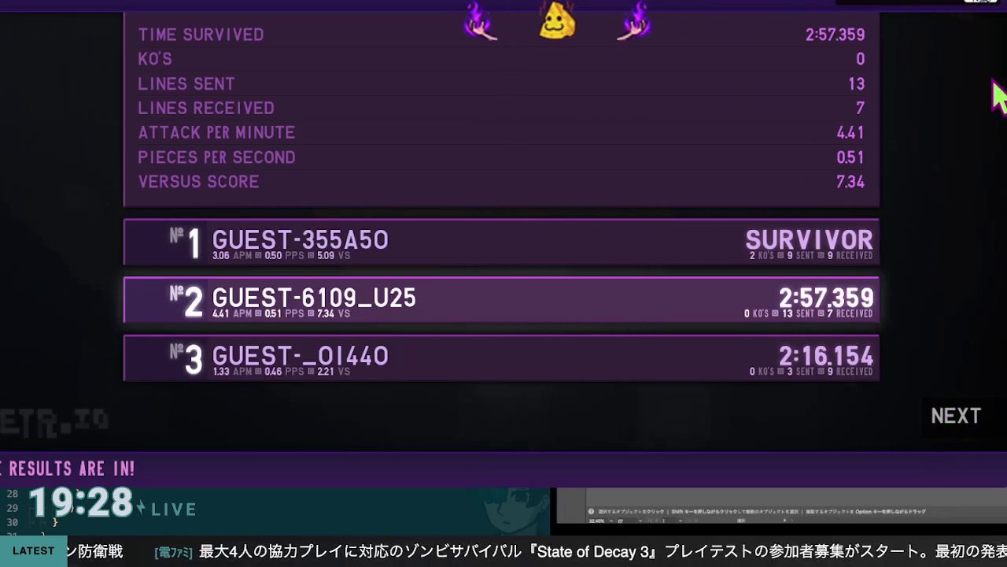
left_click(955, 417)
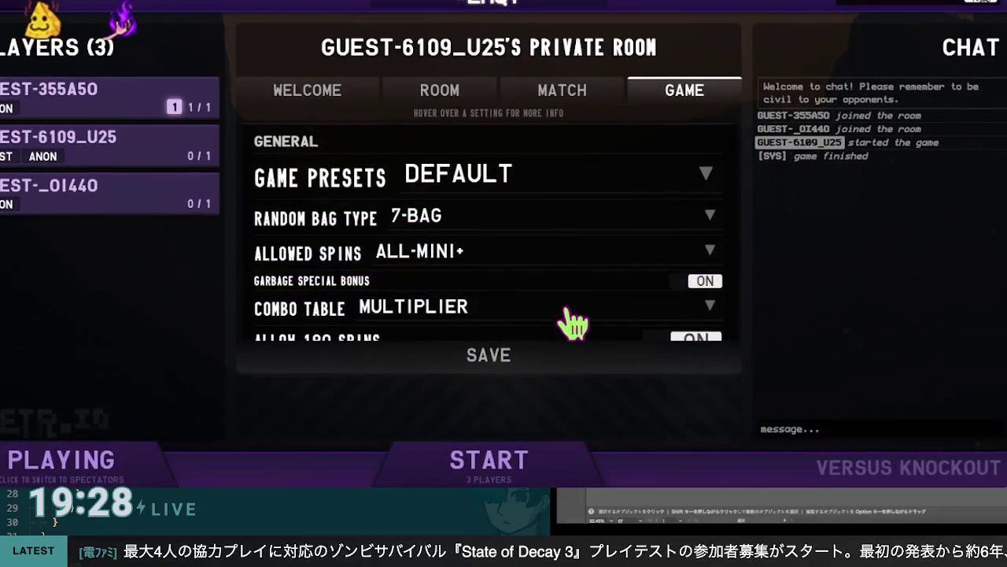
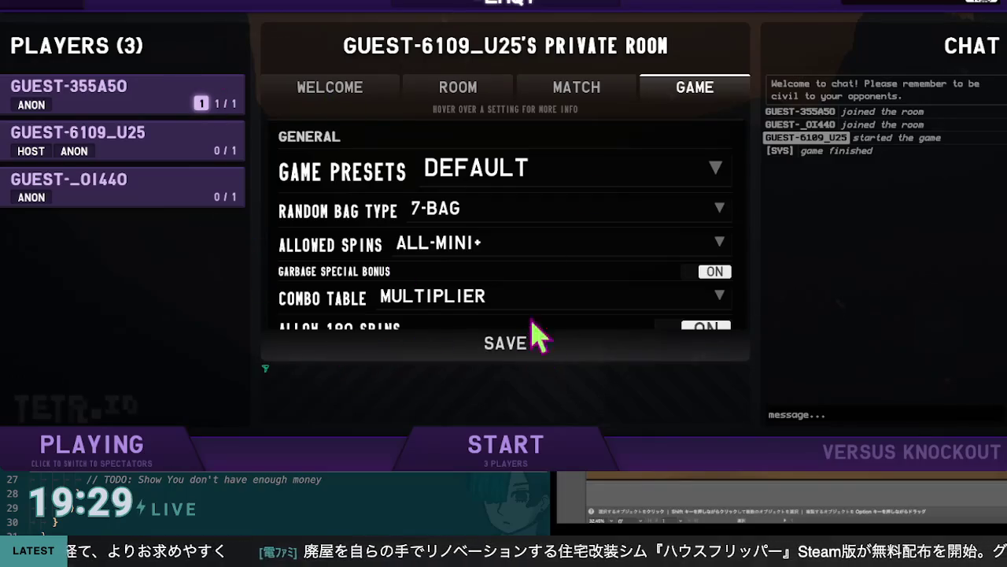
Scroll through the room's game rules, such as hold and next pieces, then start the match
scroll(506, 287, "down", 3)
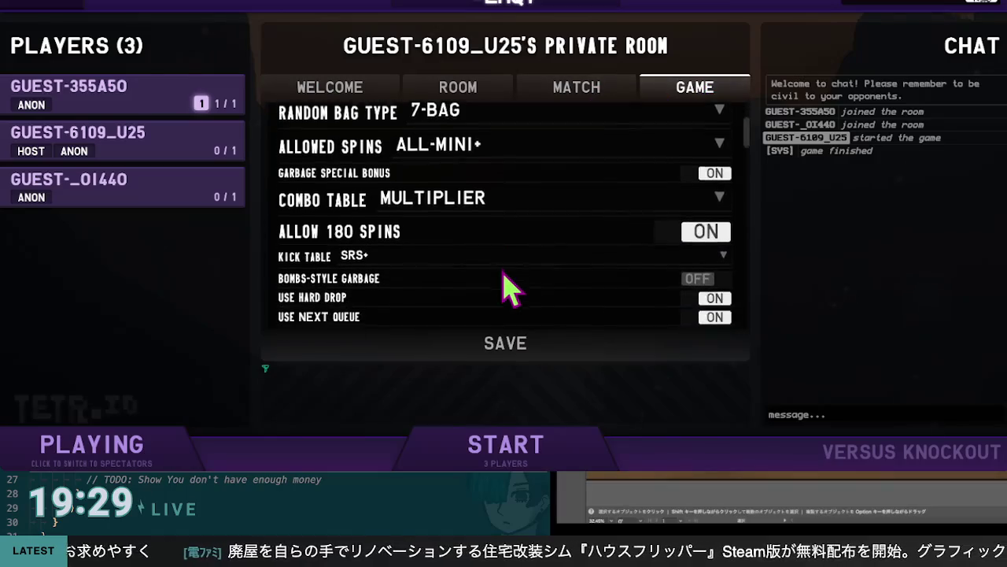
scroll(505, 287, "down", 3)
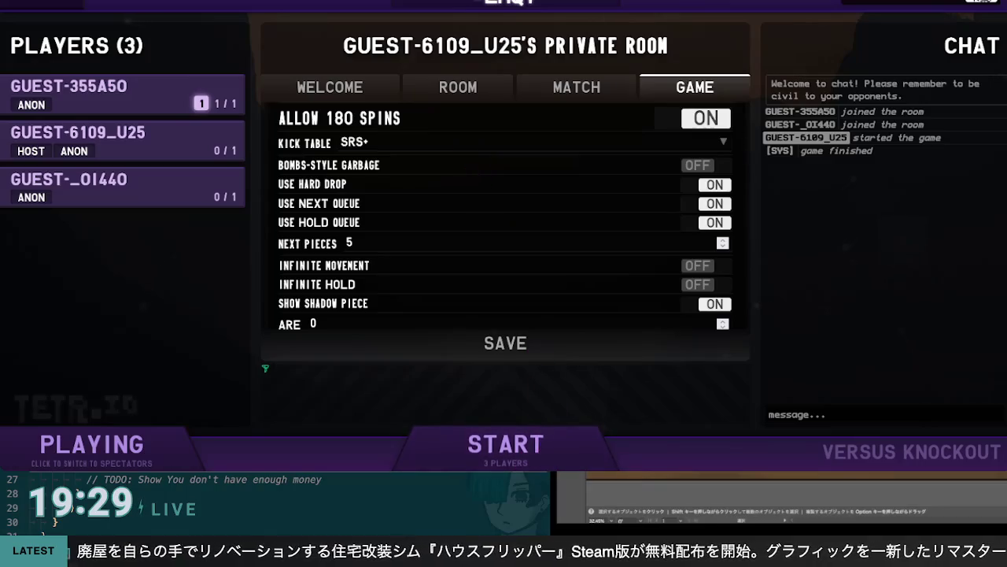
left_click(531, 458)
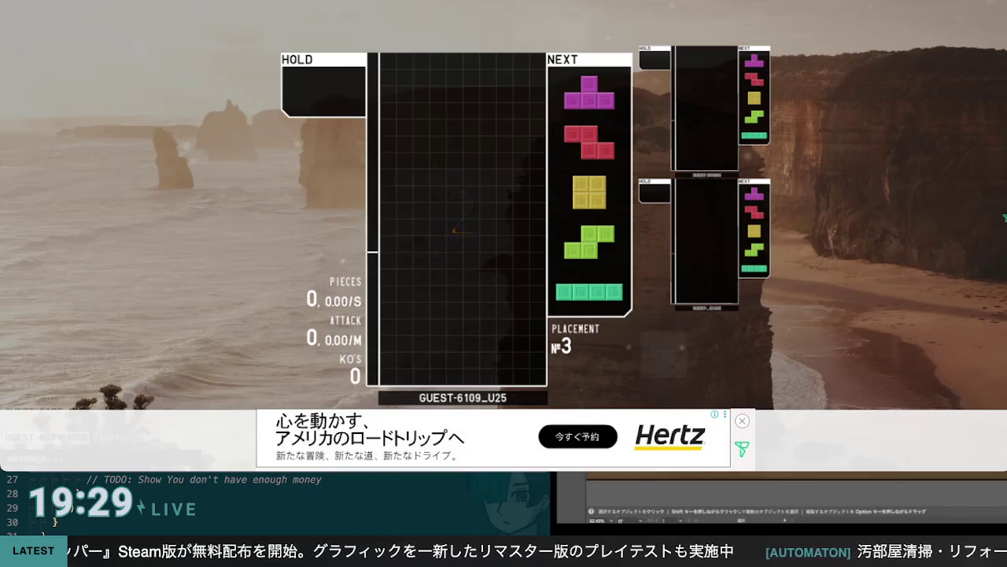
Drop the T piece flat bottom-left, then the Z and O pieces onto the floor
key("Left")
key("Left")
key("Left")
key("space")
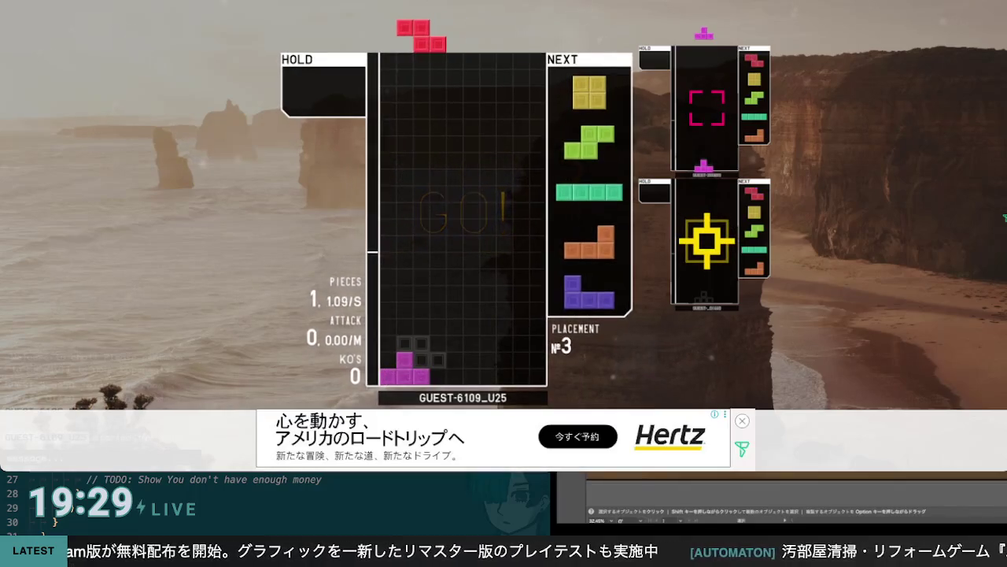
key("Right")
key("space")
key("Right")
key("Right")
key("Right")
key("space")
key("Left")
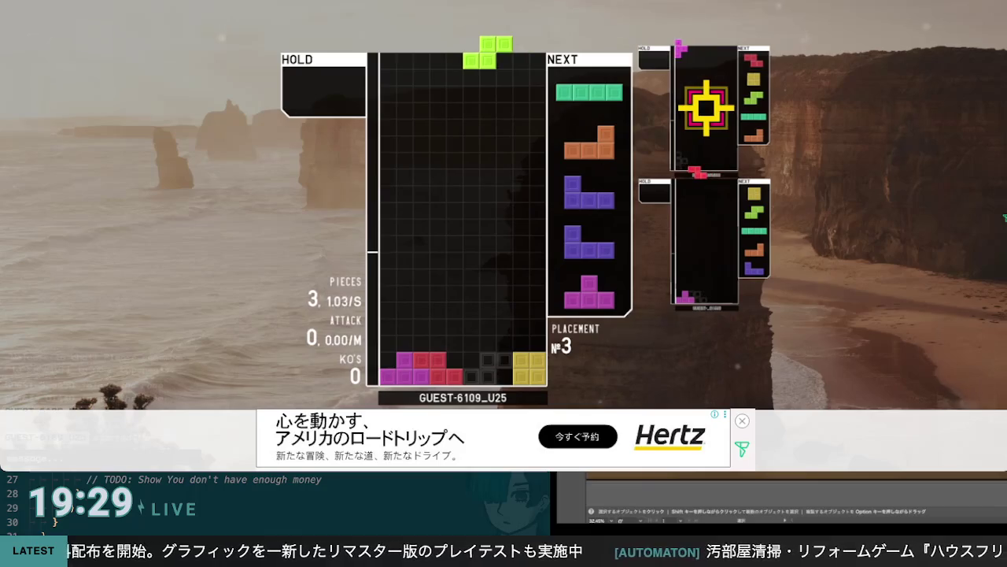
Place the S piece upright on the left and stand the I piece against the left wall
key("Left")
key("Left")
key("Right")
key("Up")
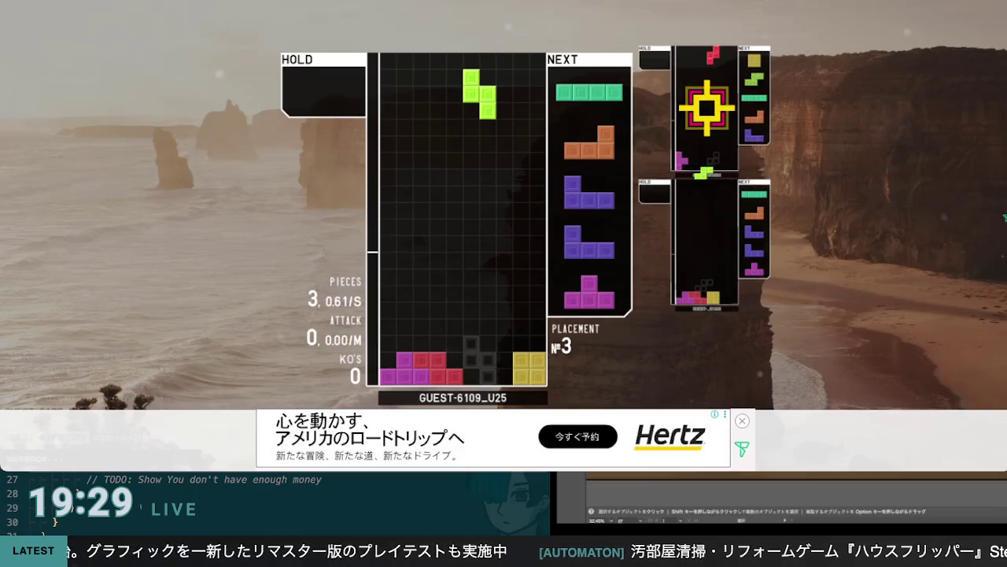
key("Left")
key("space")
key("Up")
key("Left")
key("Left")
key("Left")
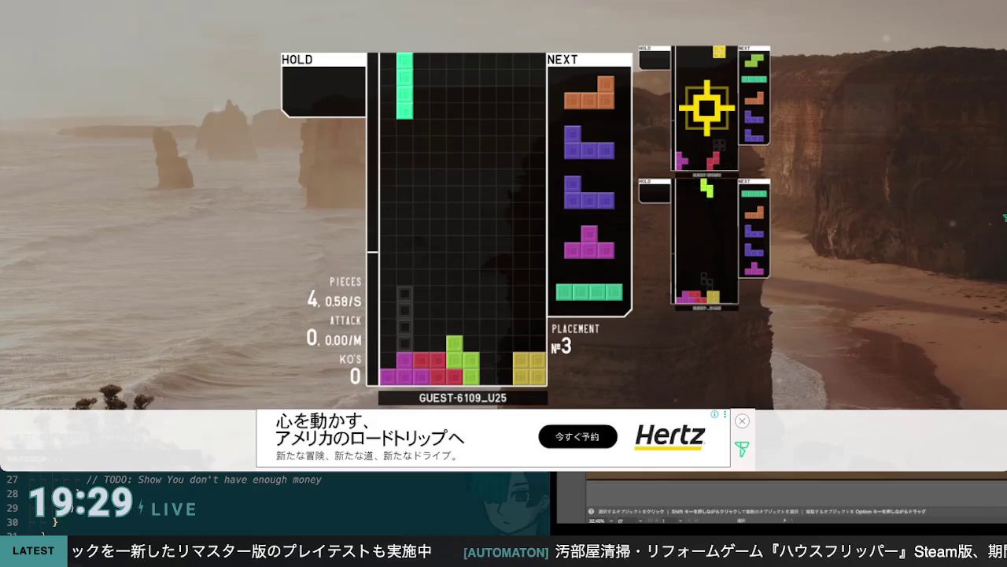
Drop the I and L pieces into the stack, lining up the J
key("space")
key("Right")
key("Right")
key("Right")
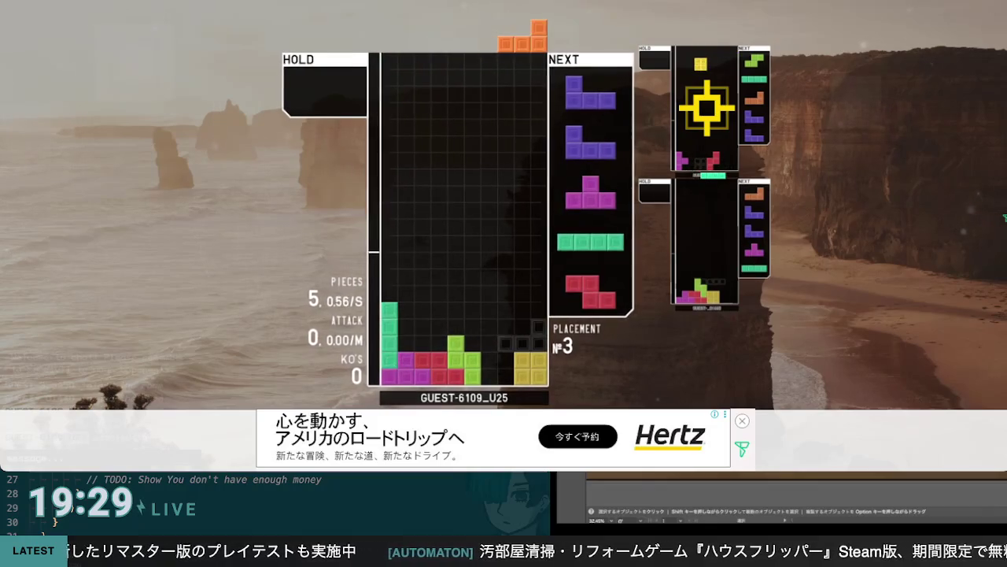
key("Up")
key("Left")
key("Up")
key("Up")
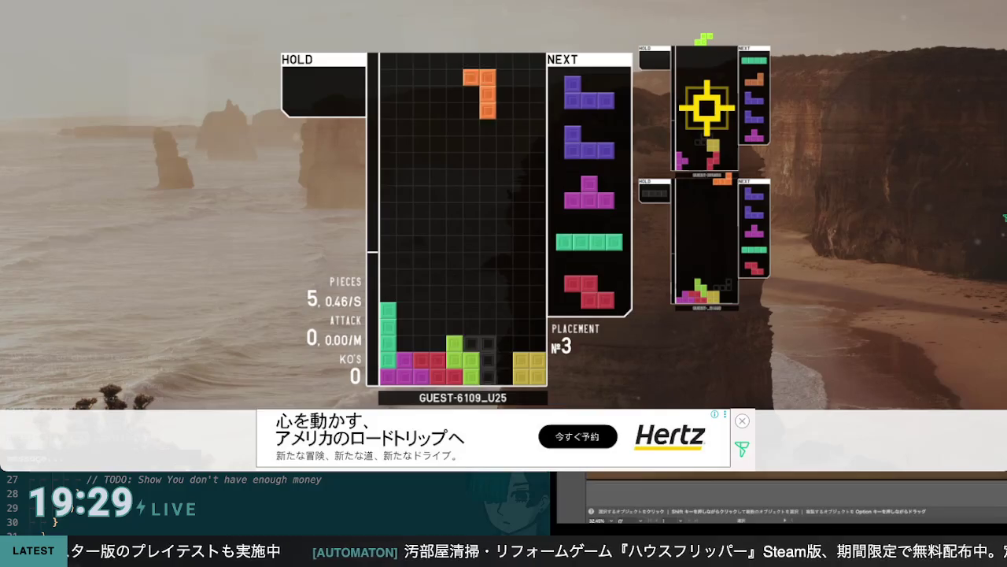
key("space")
Place the J pieces to clear two lines, then drop the T piece one column right
key("Up")
key("Up")
key("Right")
key("Right")
key("Right")
key("Left")
key("Left")
key("space")
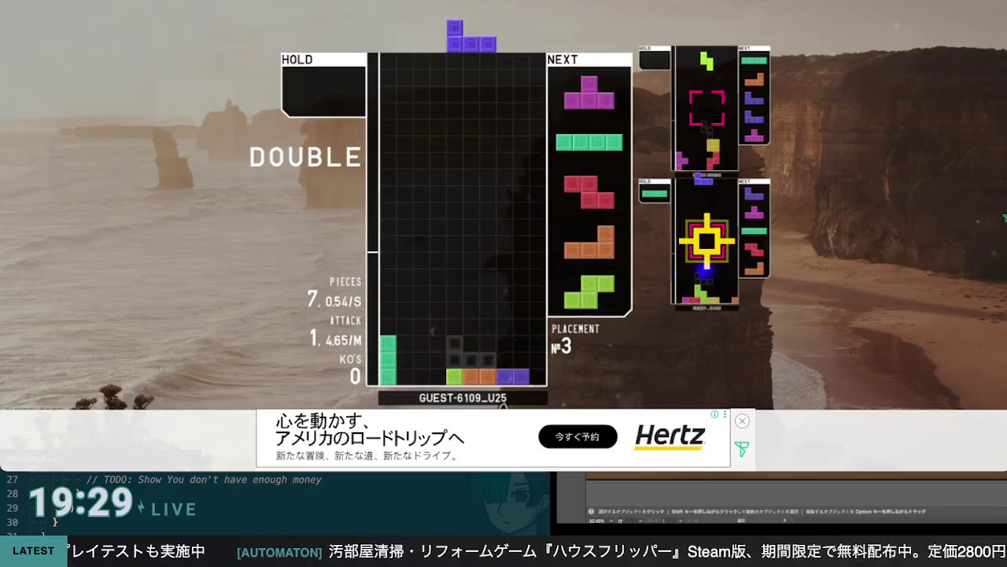
key("Up")
key("Right")
key("Right")
key("Right")
key("space")
key("Right")
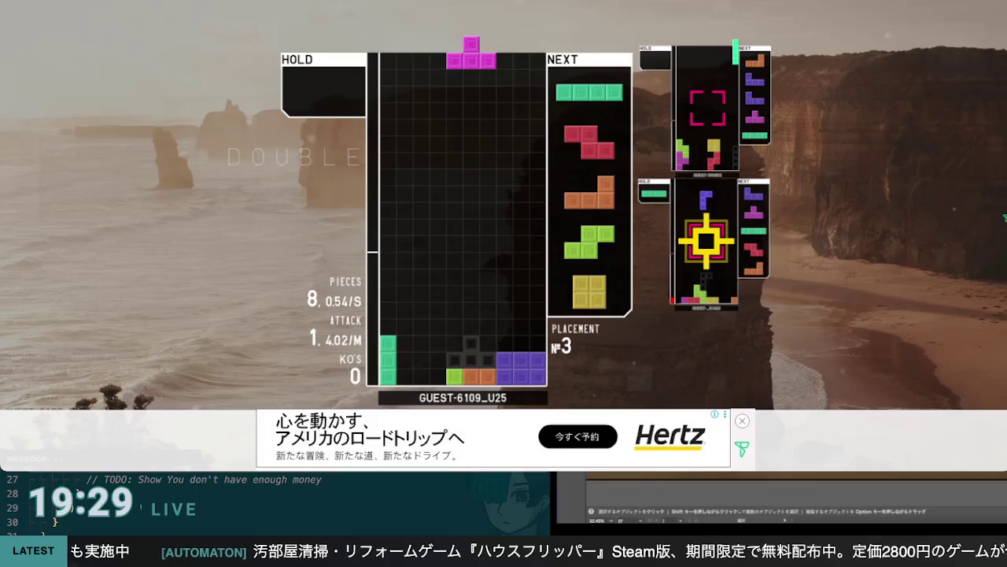
key("space")
Hold the I piece, place the Z flat and L upright, and clear another double with the S
key("c")
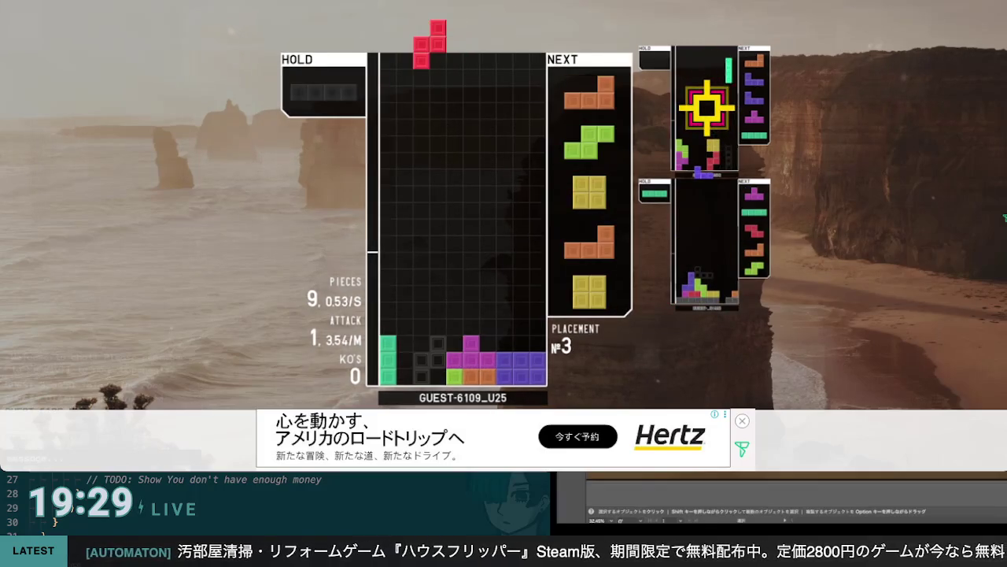
key("Right")
key("Up")
key("space")
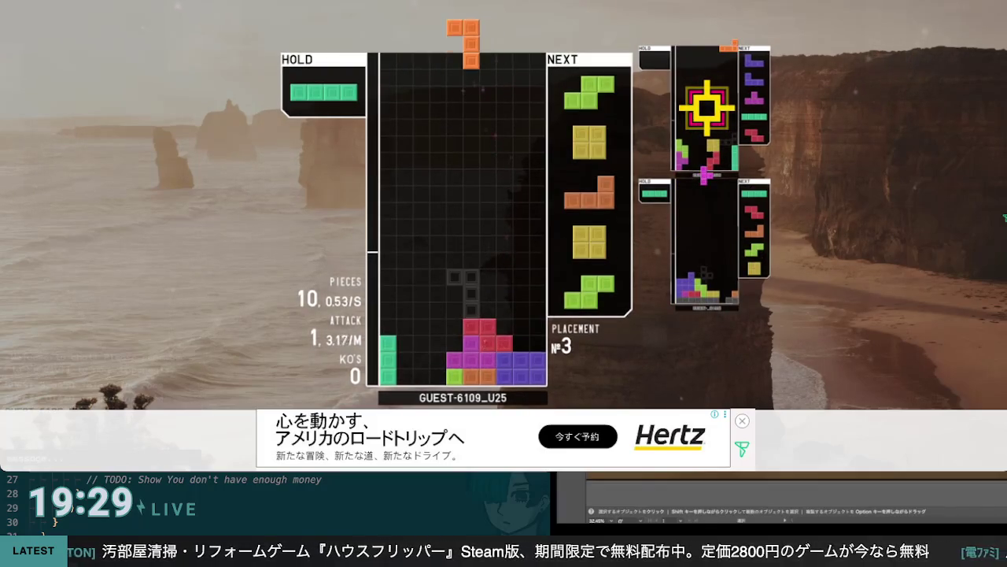
key("z")
key("Right")
key("Right")
key("Right")
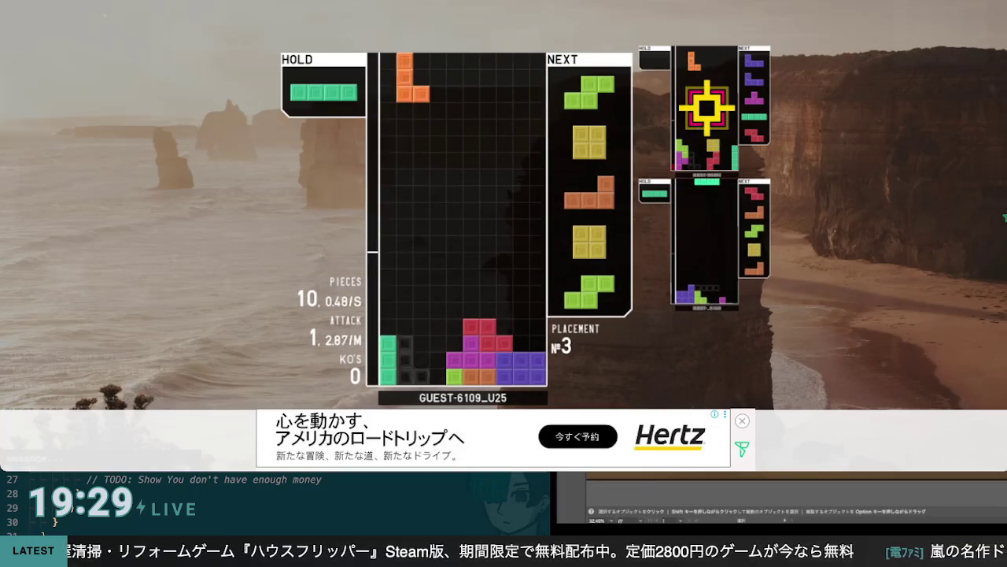
key("space")
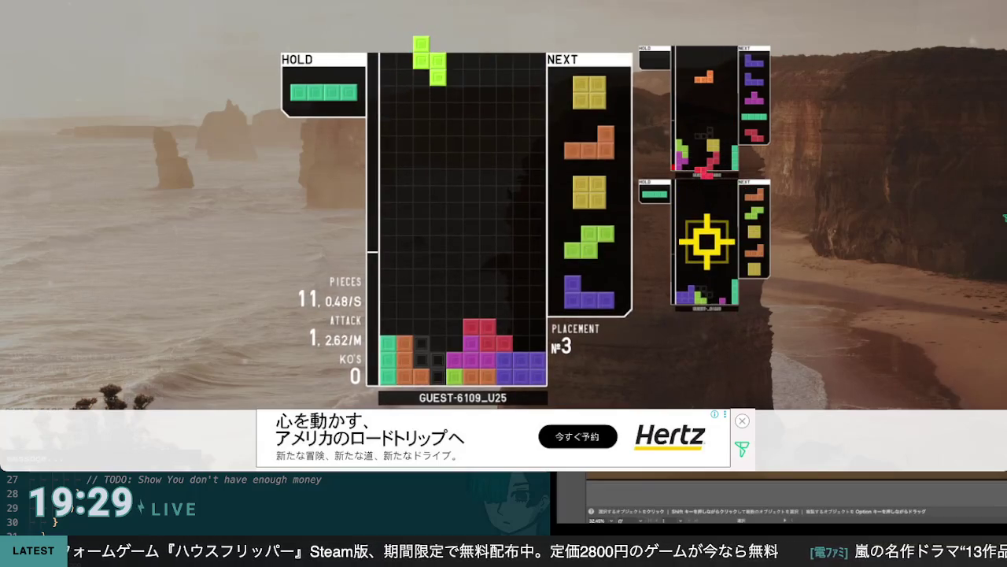
key("space")
Drop the O and L pieces into the stack and set the S piece upright on the left
key("Right")
key("space")
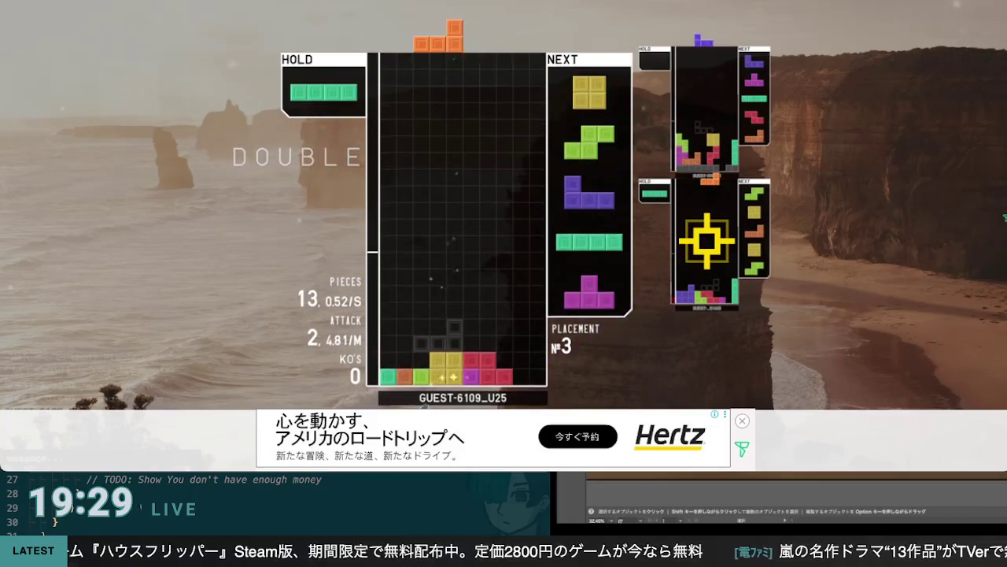
key("Left")
key("Left")
key("Left")
key("space")
key("Left")
key("Left")
key("Left")
key("space")
key("Up")
key("Left")
key("Left")
key("Left")
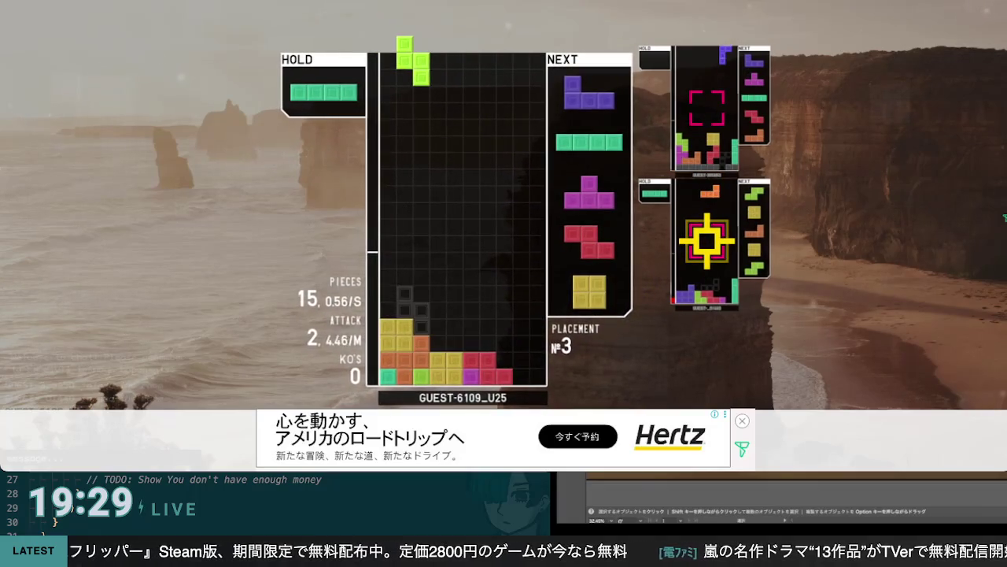
Clear a single line with the S and J pieces, then stand the I piece at the right wall
key("space")
key("Up")
key("Left")
key("Left")
key("Right")
key("Right")
key("Right")
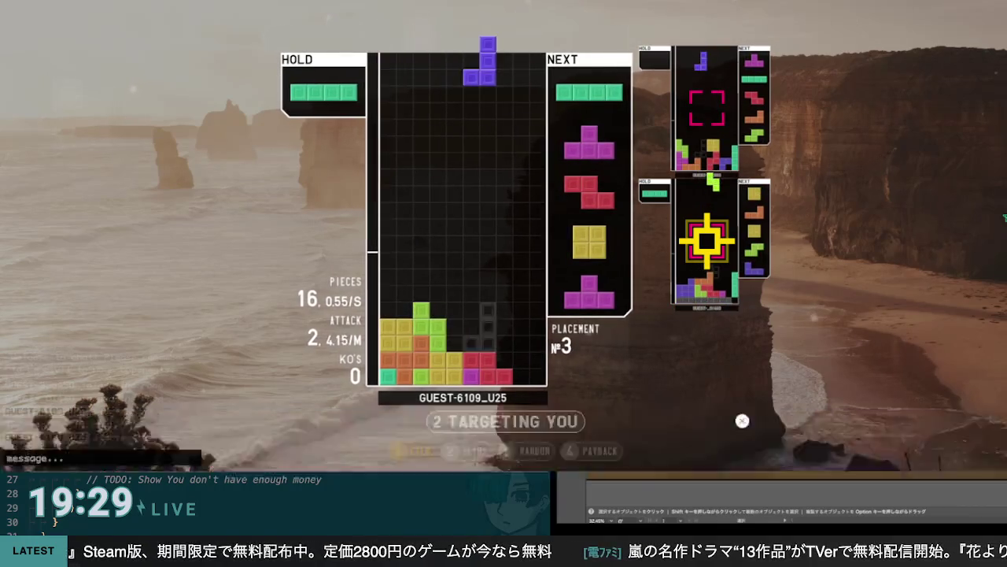
key("Right")
key("Right")
key("Right")
key("space")
key("Up")
key("Right")
key("Right")
key("Right")
key("Right")
Stand an I at the right wall, then place the T, Z, O at the left wall, and another T
key("space")
key("Right")
key("Right")
key("Right")
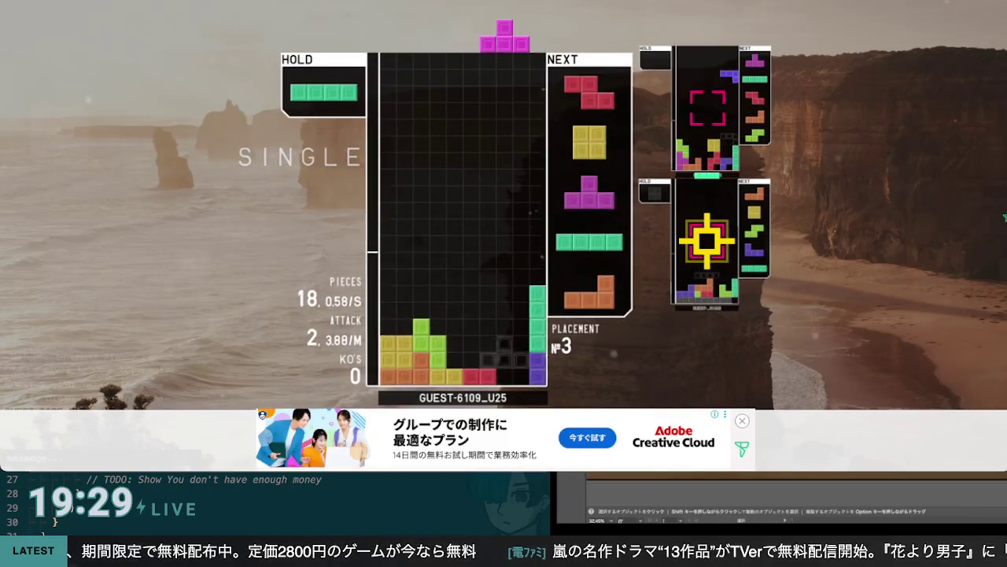
key("z")
key("space")
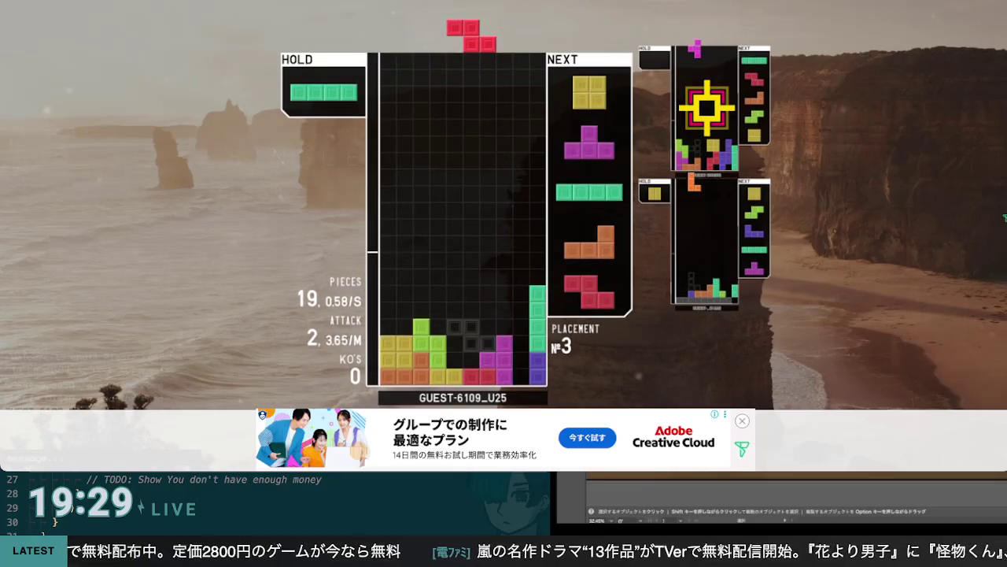
key("Up")
key("space")
key("Left")
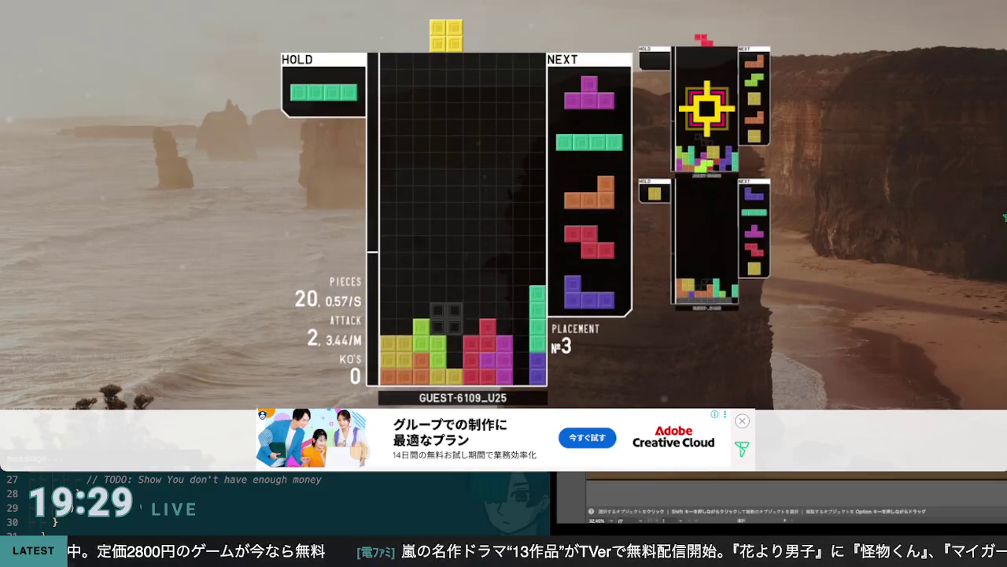
key("Left")
key("Left")
key("Left")
key("space")
key("z")
key("Right")
key("Right")
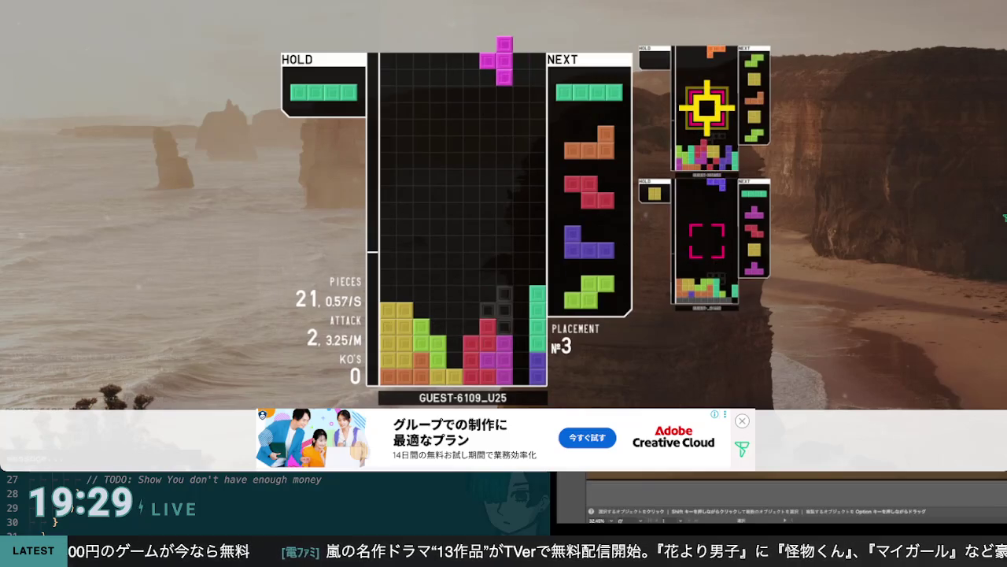
key("space")
key("z")
Drop the I and L pieces, shift the Z right, and fill the bottom-left with the J
key("space")
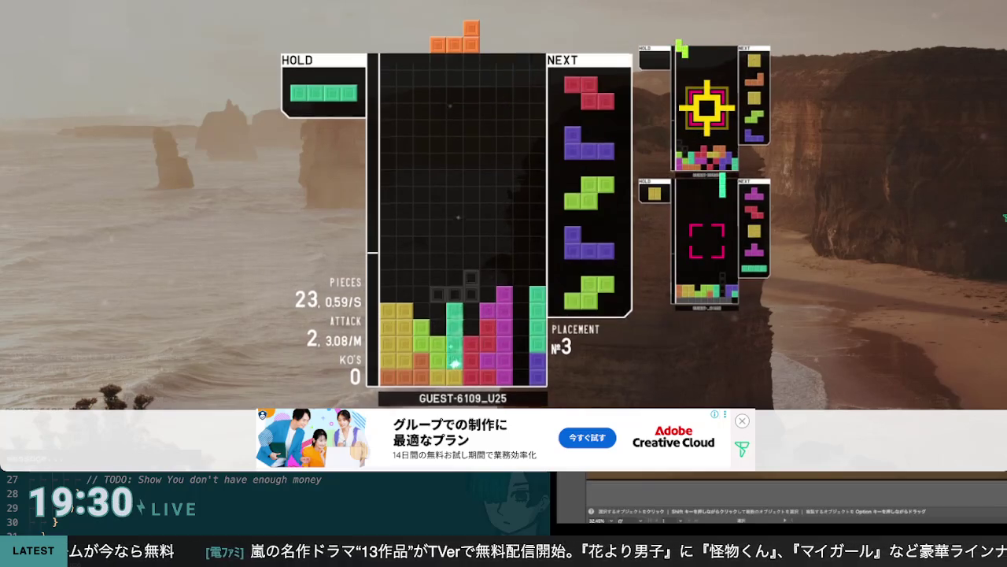
key("z")
key("Right")
key("space")
key("z")
key("Left")
key("Right")
key("Right")
key("Right")
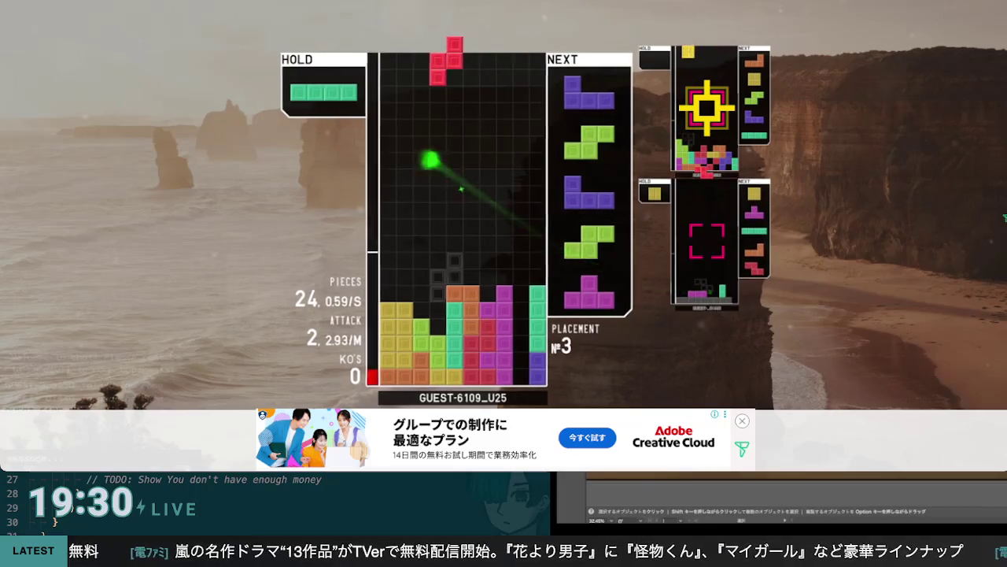
key("space")
key("z")
key("Left")
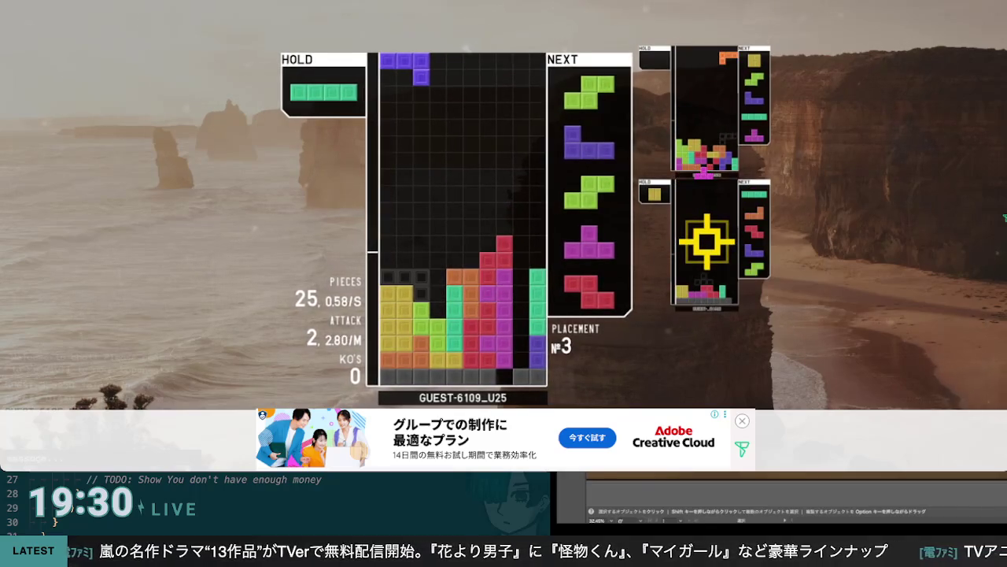
key("space")
Hold the S, drop the I on the left, then stack a J and upright S there
key("c")
key("z")
key("Left")
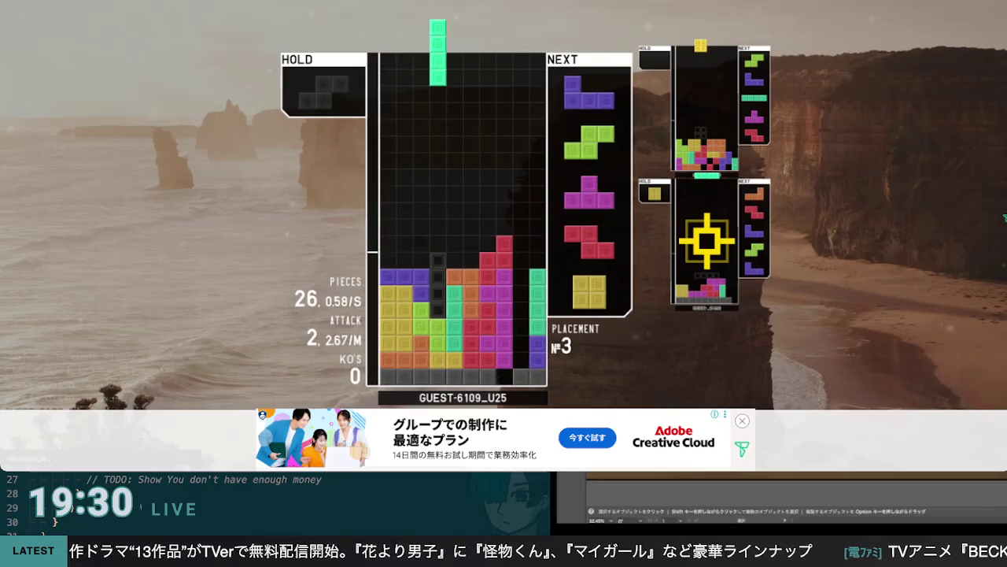
key("space")
key("Left")
key("Left")
key("Left")
key("space")
key("z")
key("Left")
key("Left")
key("Left")
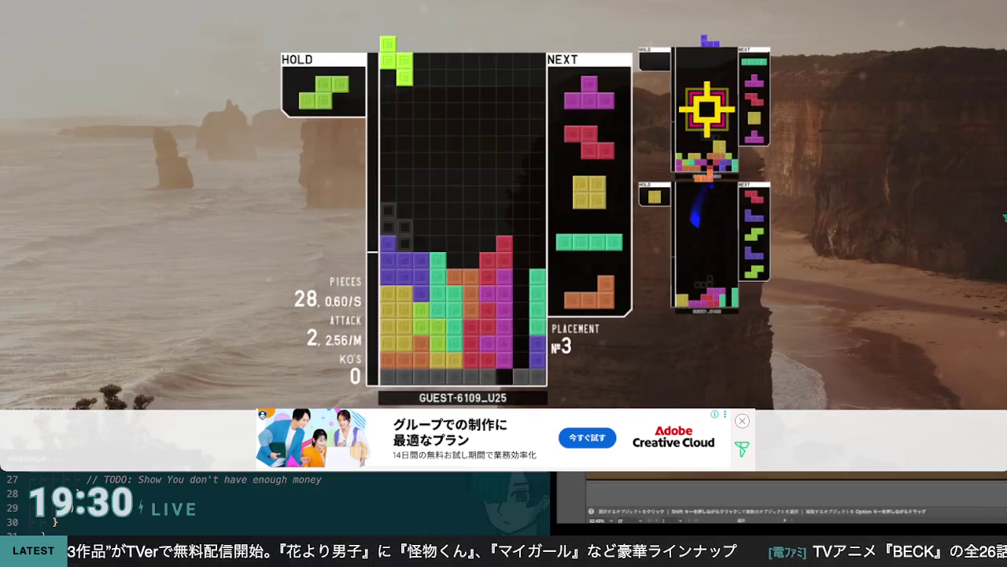
key("space")
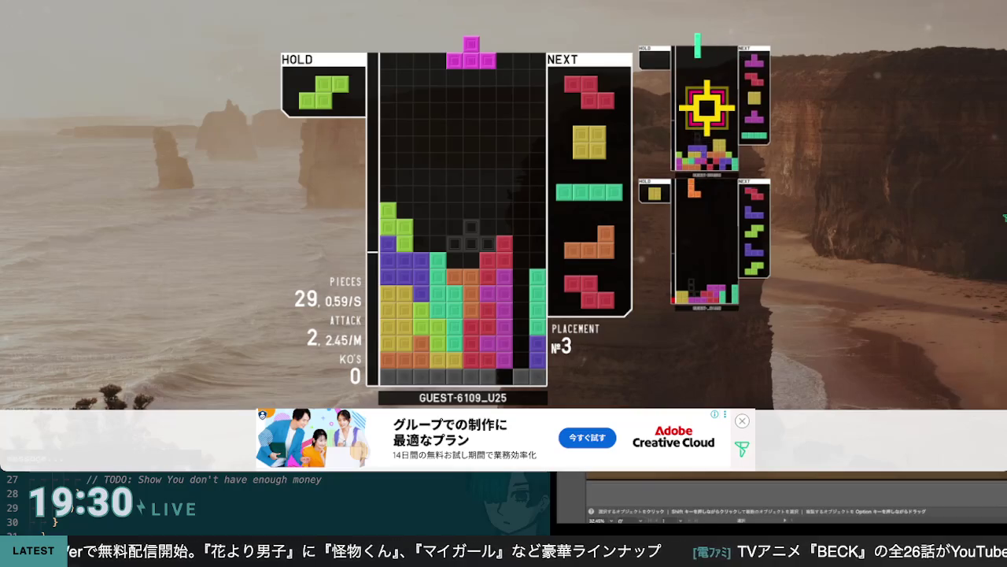
Hold the T, drop the S on the left, then drop the Z and O onto the stack
key("Left")
key("Left")
key("Left")
key("c")
key("z")
key("Left")
key("Left")
key("Left")
key("space")
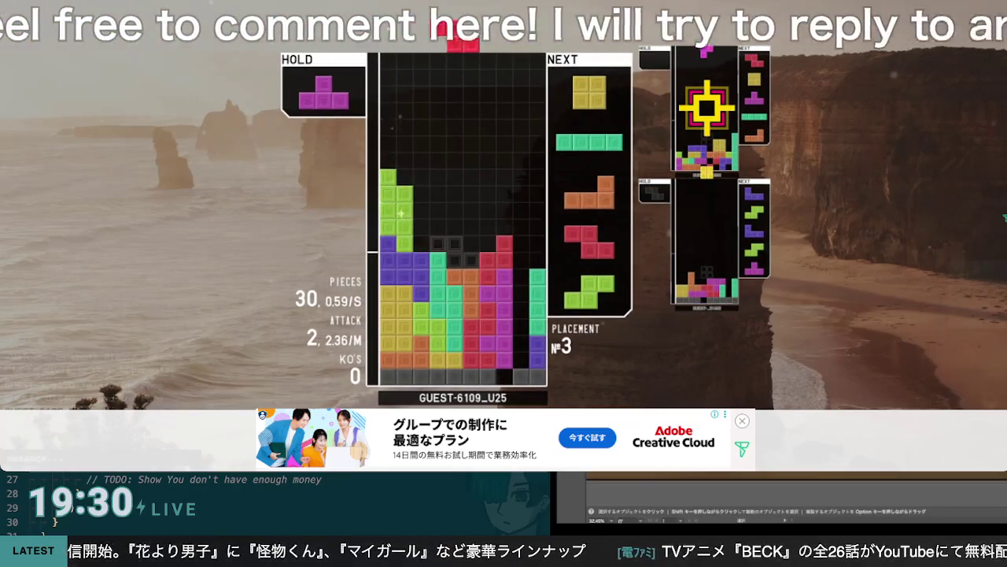
key("space")
key("Right")
key("space")
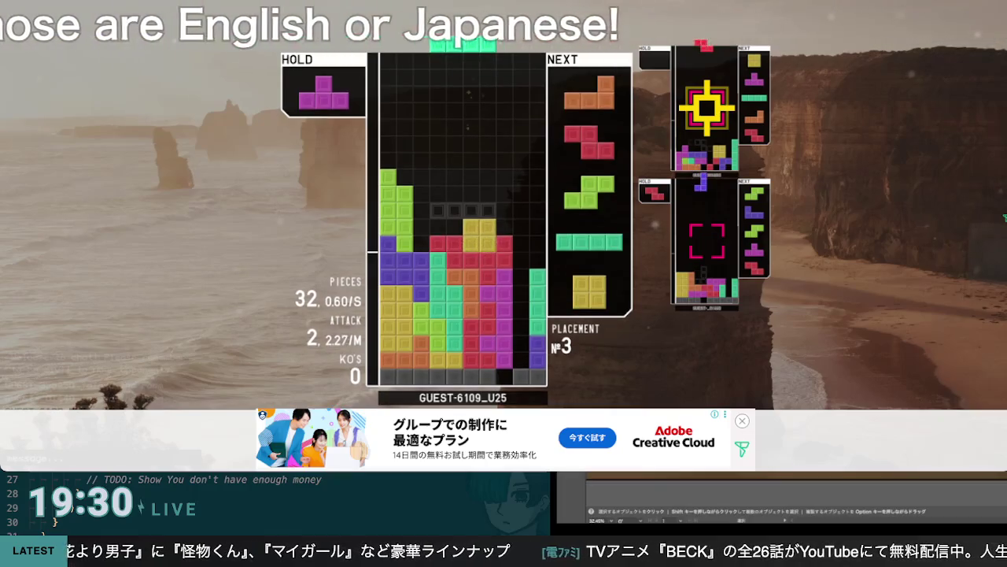
Drop an upright I into the right-side well to clear four lines
key("z")
key("Right")
key("Right")
key("Right")
key("Left")
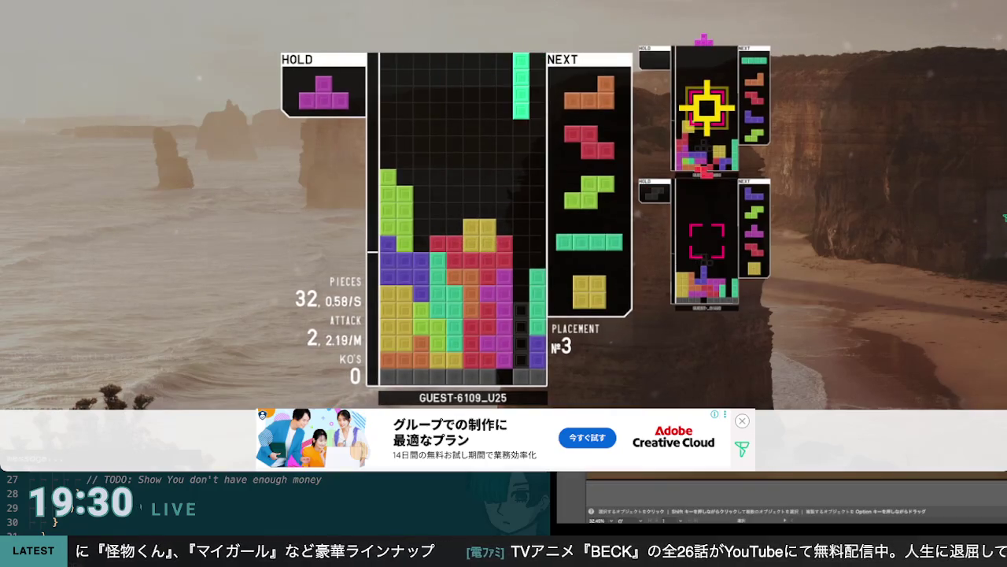
key("space")
key("z")
Rebuild with the L in columns 2-4, hold the Z, and drop the T, S, I and O
key("Right")
key("Right")
key("Right")
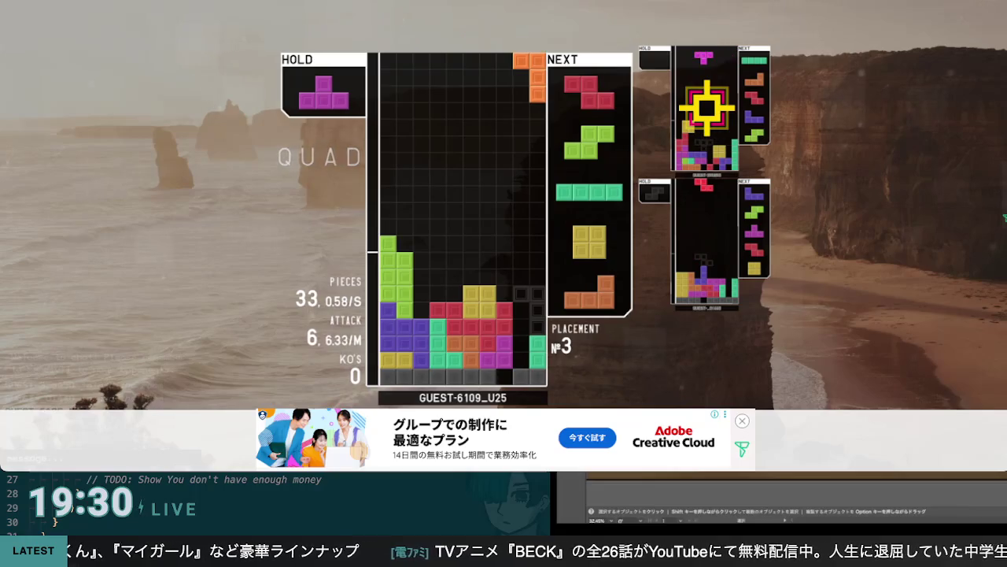
key("z")
key("Left")
key("Left")
key("Left")
key("space")
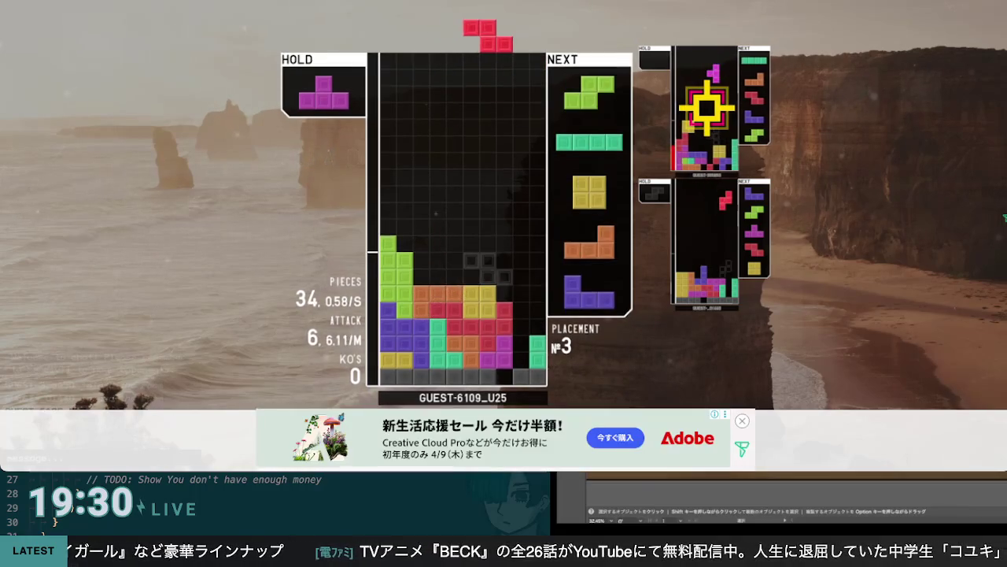
key("c")
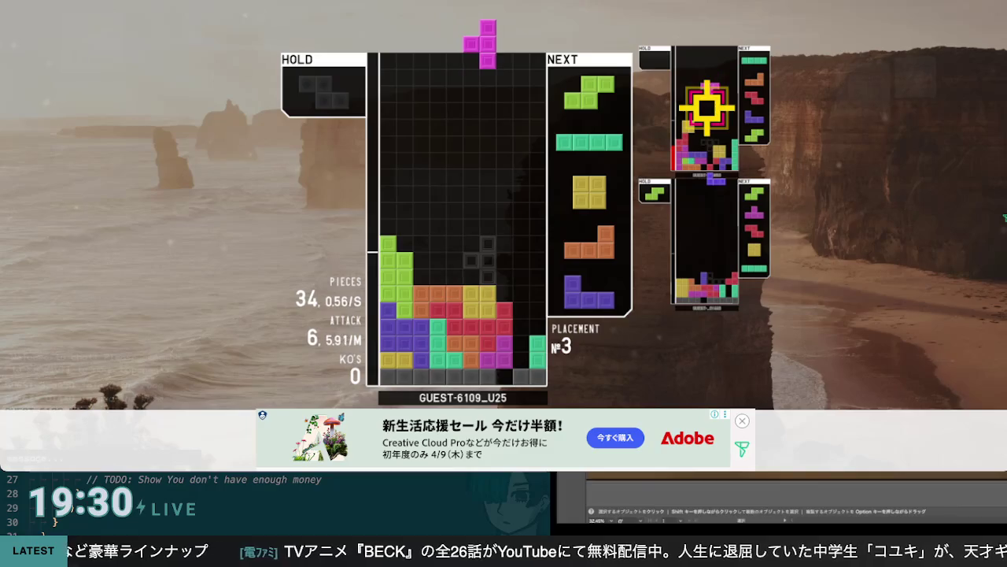
key("Right")
key("space")
key("Right")
key("space")
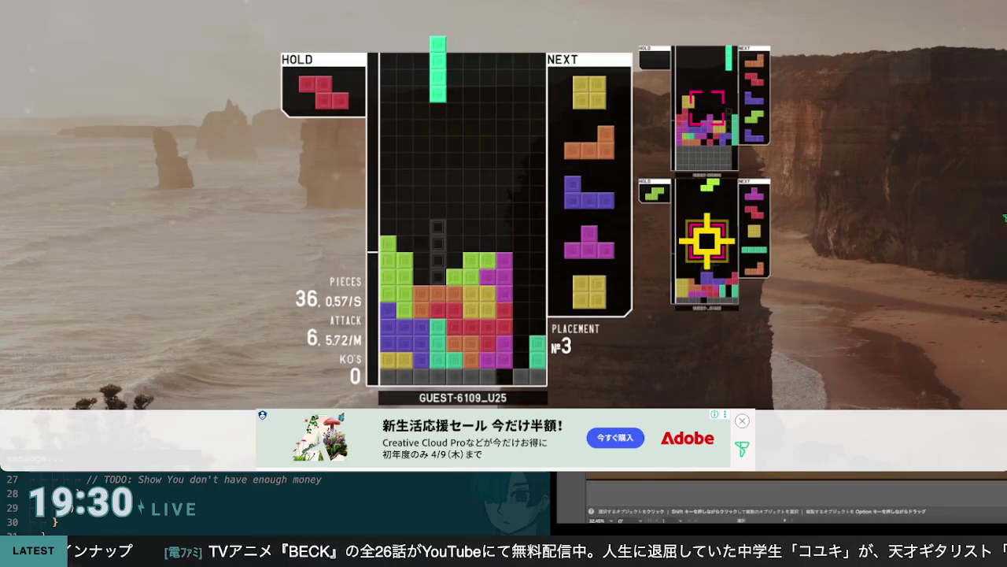
key("Right")
key("Right")
key("Right")
key("space")
key("Left")
key("Left")
key("space")
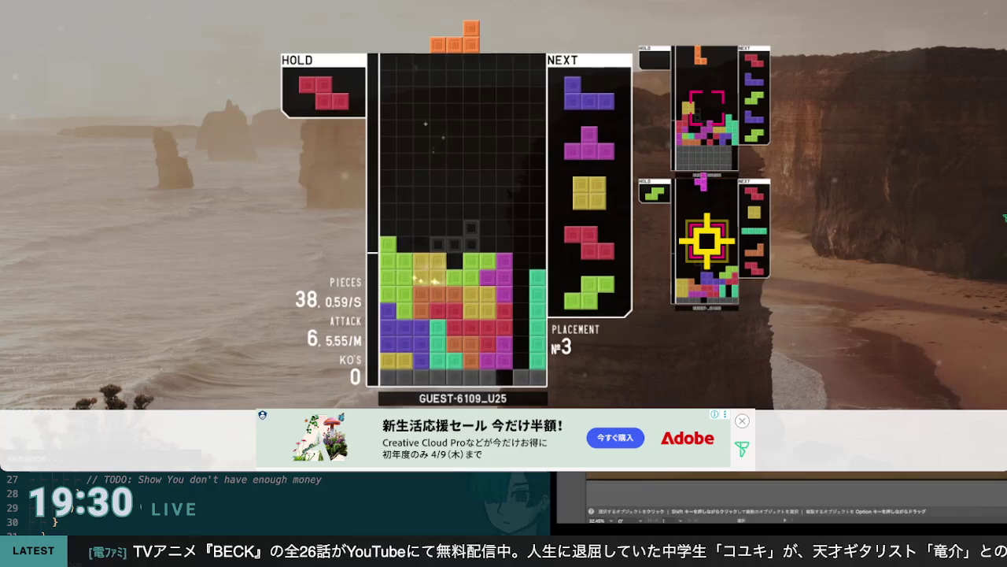
Place the L on the right, the J on the left, and an upside-down T against the left wall
key("a")
key("Right")
key("space")
key("Left")
key("Left")
key("space")
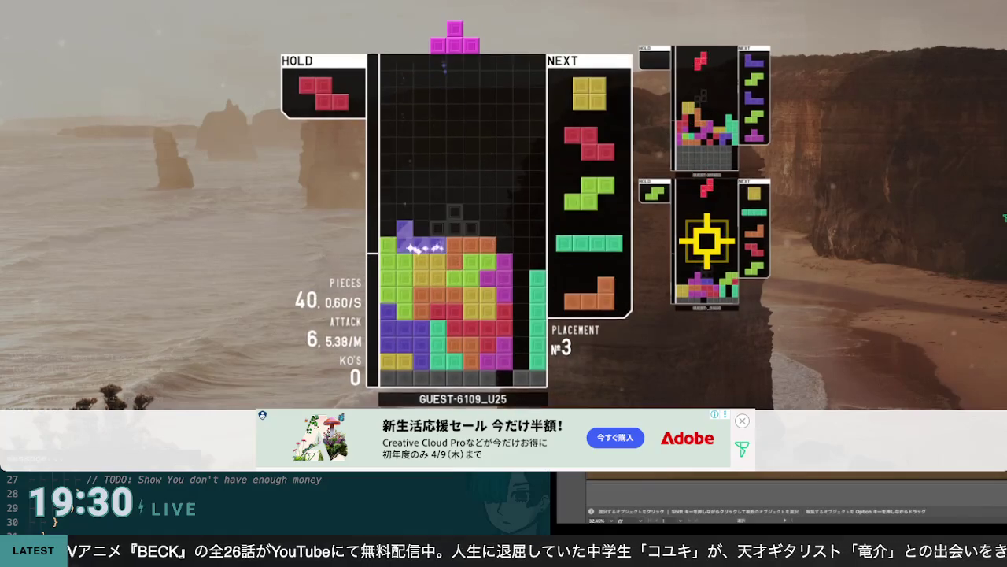
key("a")
key("Left")
key("Left")
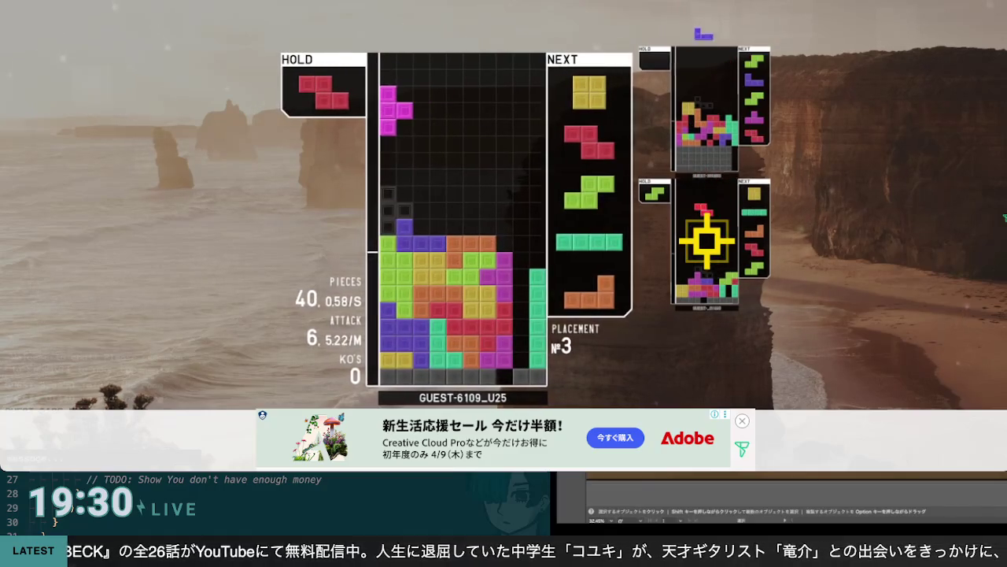
key("space")
Add the O, Z at the left wall and S, then drop an upright I into the well for a Quad
key("Left")
key("Left")
key("space")
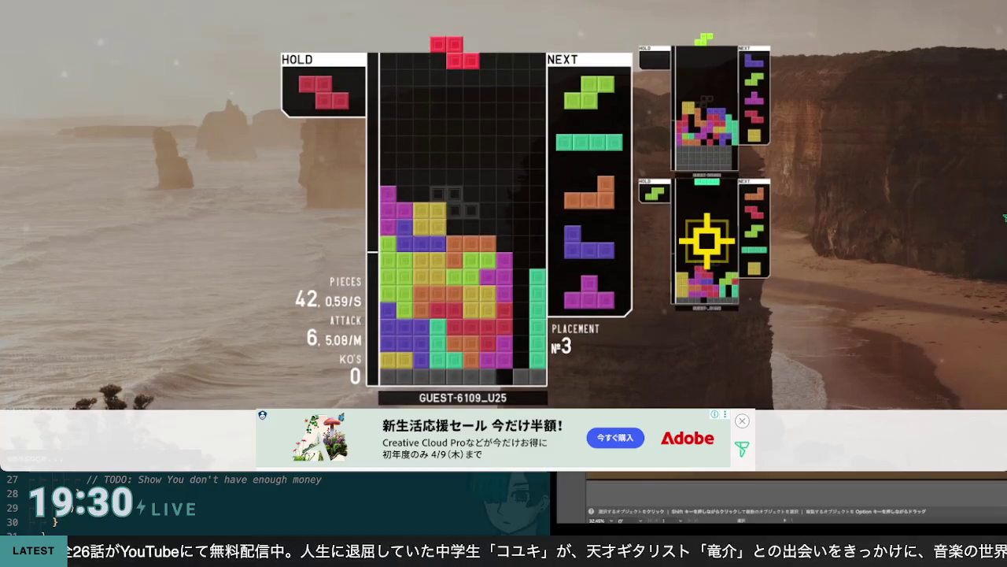
key("Left")
key("Left")
key("Left")
key("space")
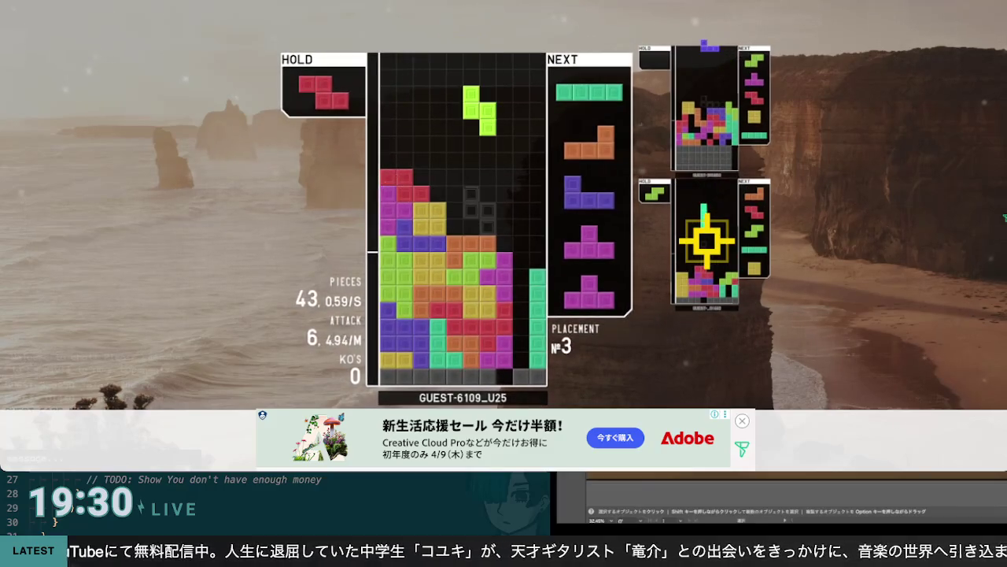
key("Right")
key("space")
key("Up")
key("Right")
key("Right")
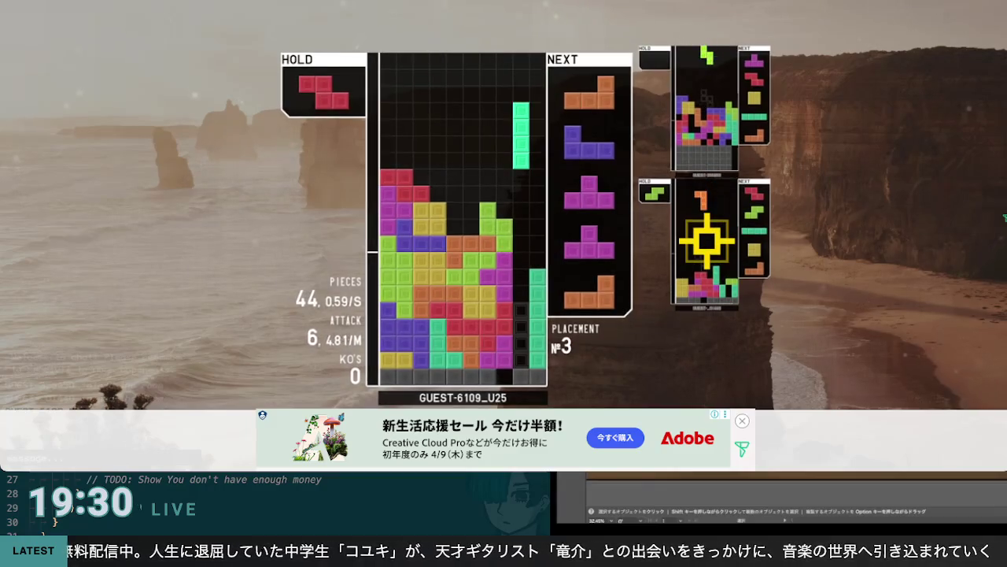
key("space")
Drop the L near the right edge, swap the J for the held Z, and place a T on the right
key("z")
key("Right")
key("Right")
key("Right")
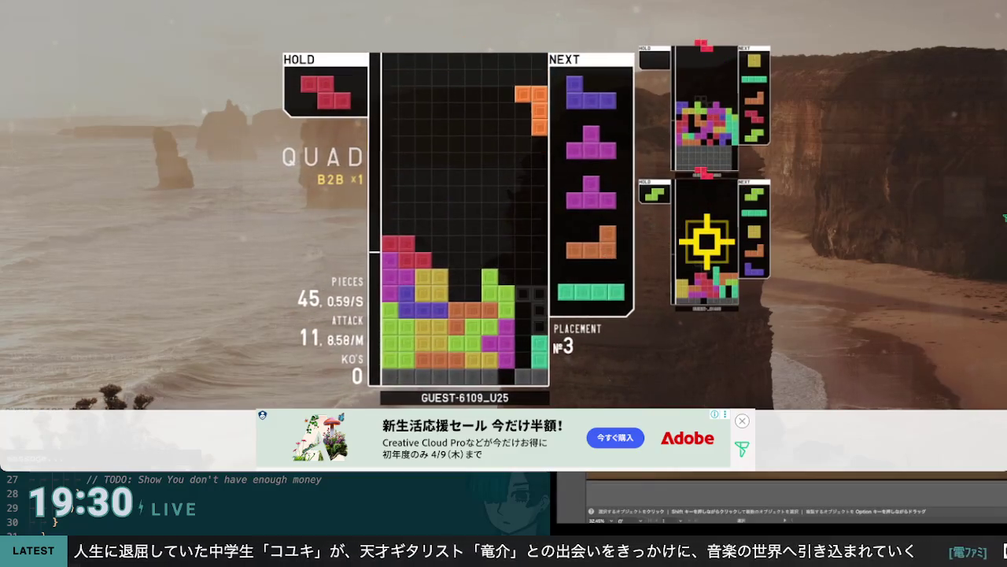
key("Left")
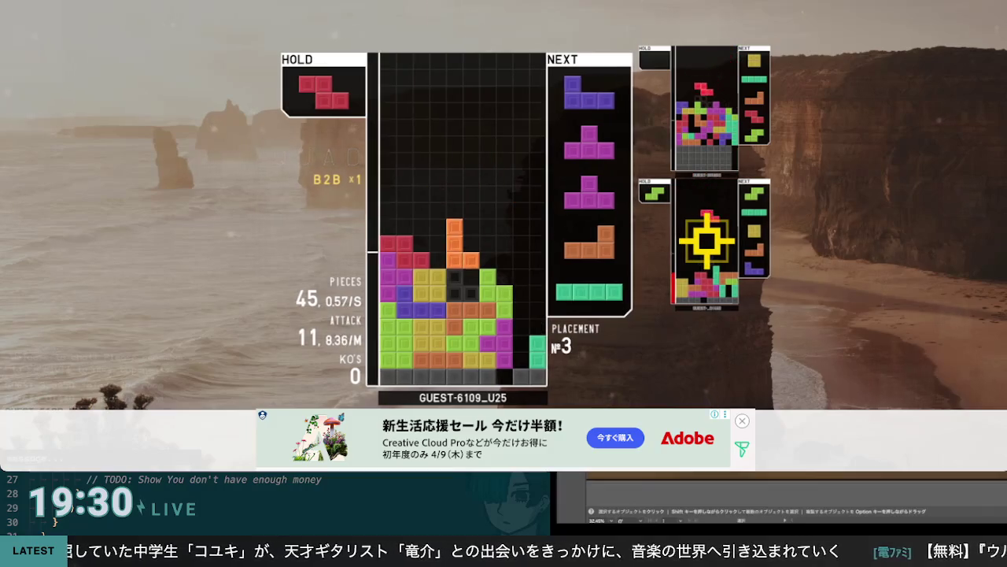
key("space")
key("z")
key("c")
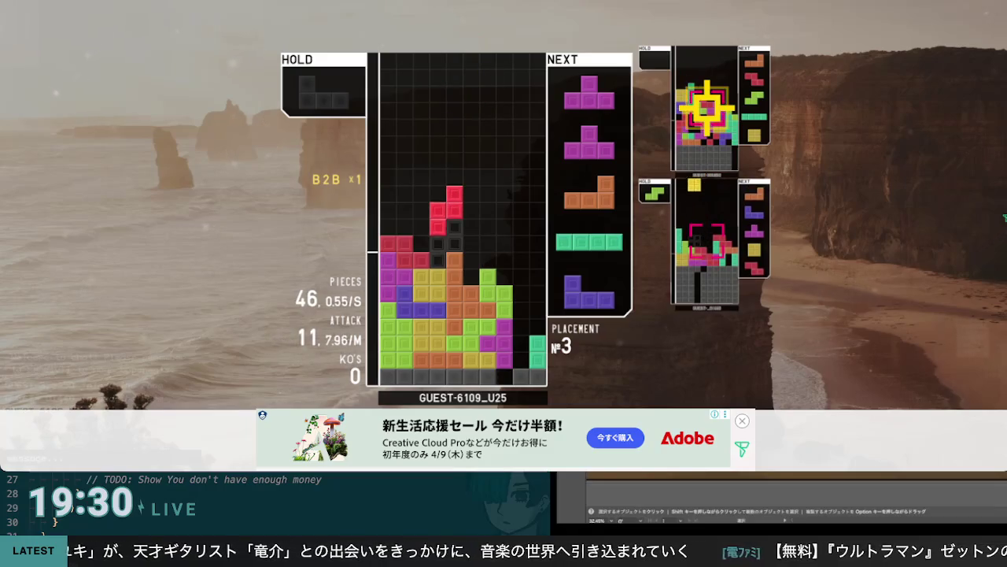
key("space")
key("z")
key("Right")
key("Right")
key("Right")
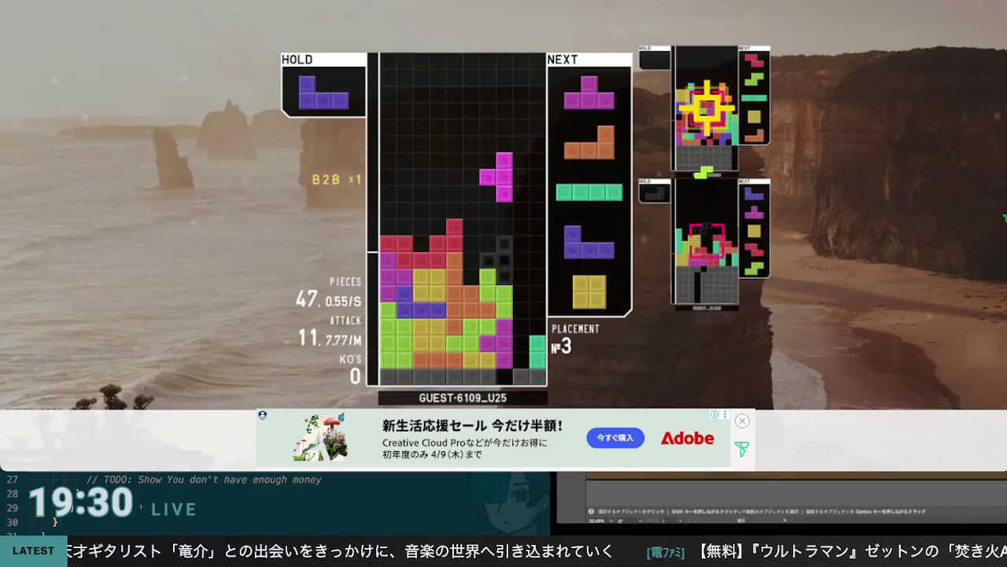
key("space")
Swap in the held J and drop it against the right wall to clear three lines
key("c")
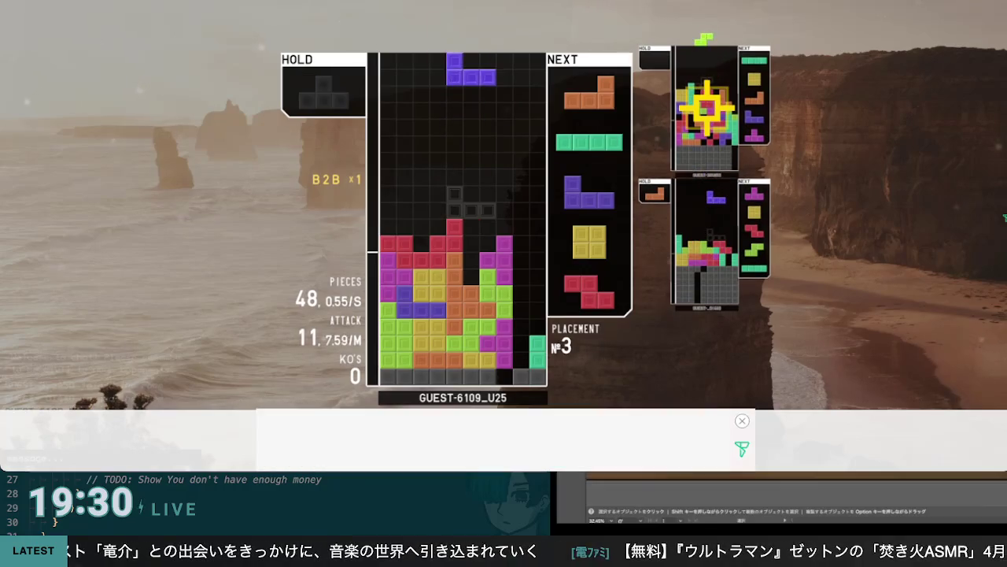
key("z")
key("Left")
key("Left")
key("Left")
key("Up")
key("Right")
key("Right")
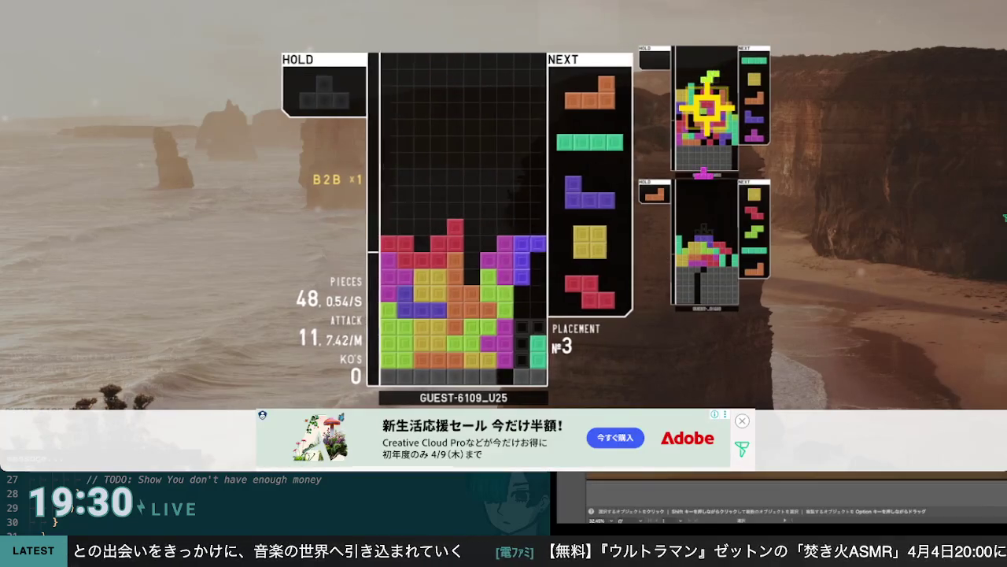
key("space")
Swap the L for the held T, place it upright, then drop an I into the right column
key("Left")
key("Left")
key("c")
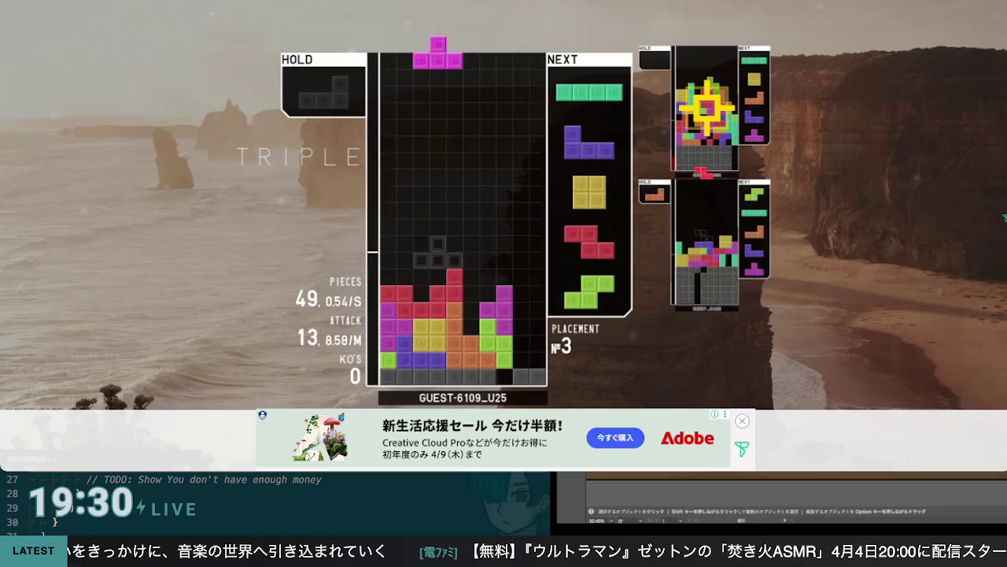
key("z")
key("Left")
key("Left")
key("Right")
key("space")
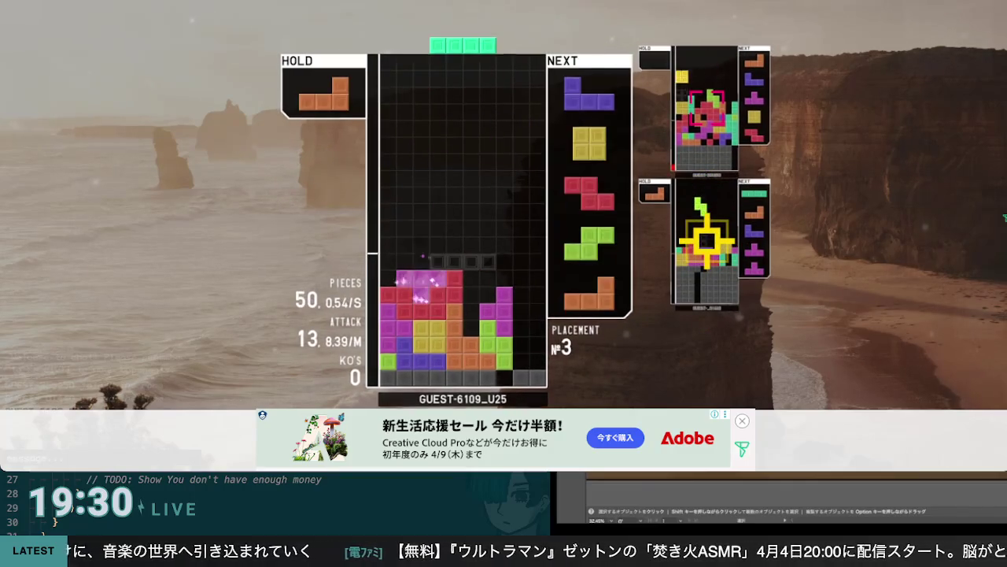
key("Up")
key("Left")
key("Left")
key("Left")
key("Right")
key("Right")
key("Right")
key("space")
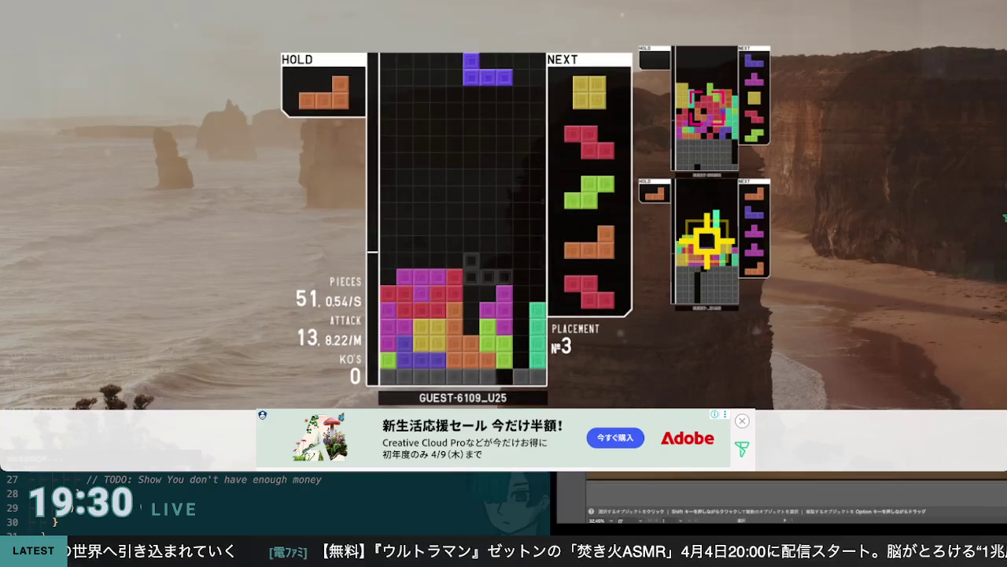
Drop the J and O onto the stack and an upright Z at the left wall
key("space")
key("Left")
key("Left")
key("Left")
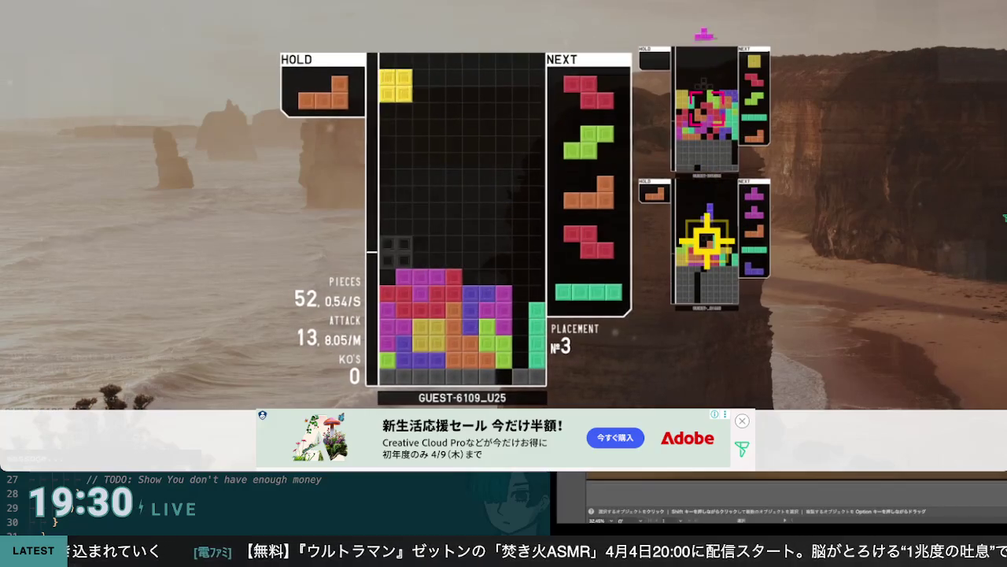
key("Right")
key("Right")
key("Right")
key("space")
key("Up")
key("Left")
key("Left")
key("Left")
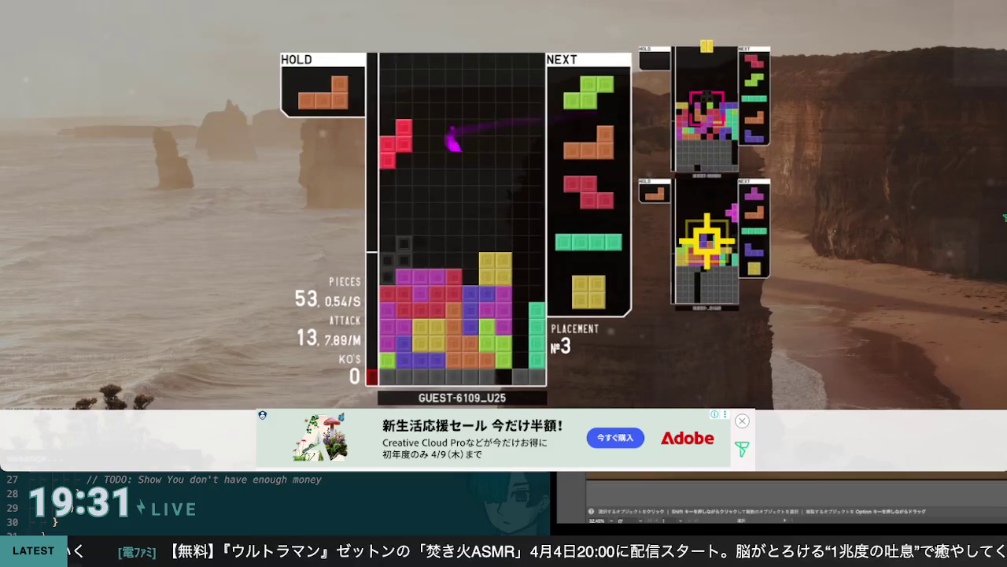
key("space")
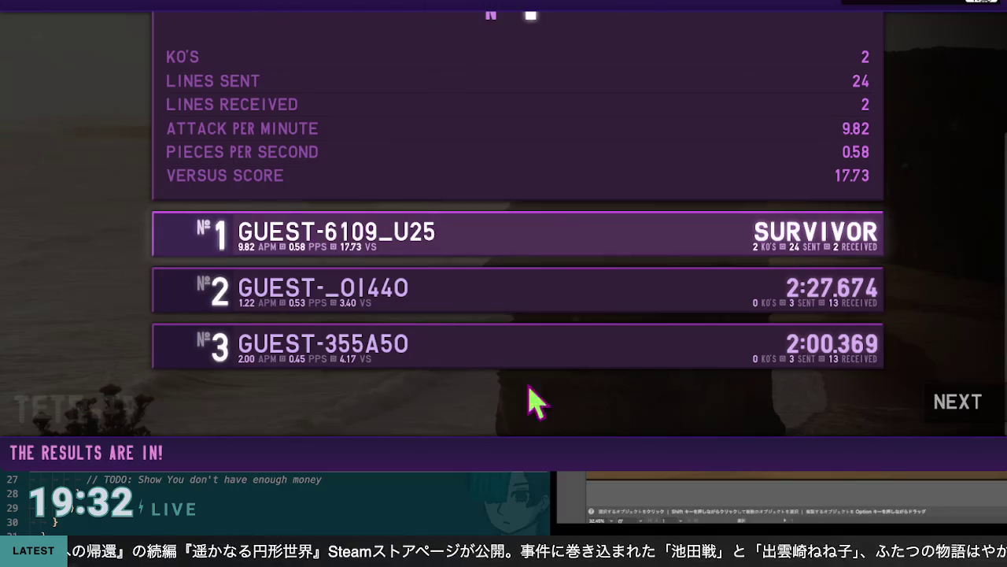
Leave the winning results screen (2 KOs, 24 lines sent) with NEXT to return to the room lobby
left_click(935, 405)
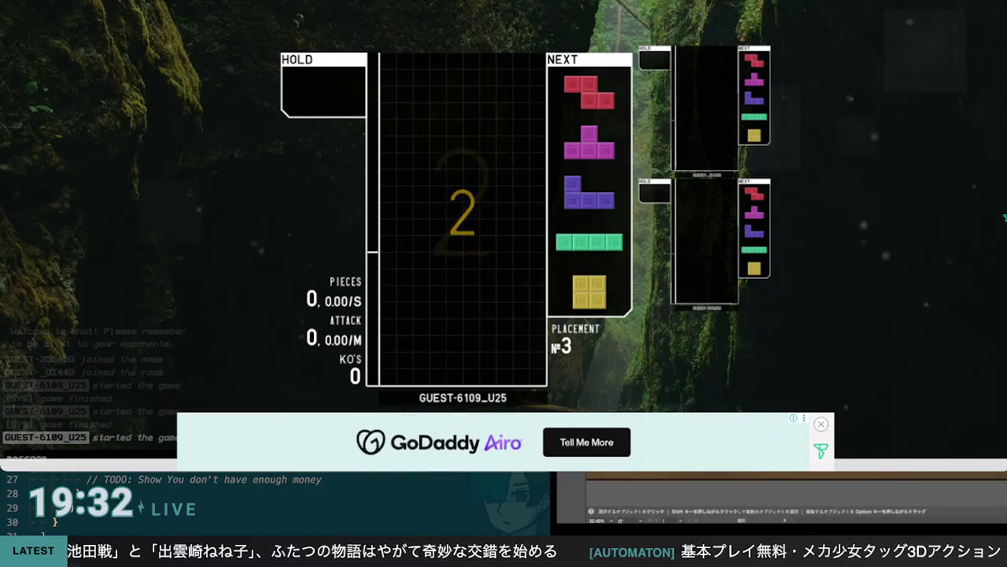
Hold the Z, place the T, J, Z and O low, then clear a line with the L
key("c")
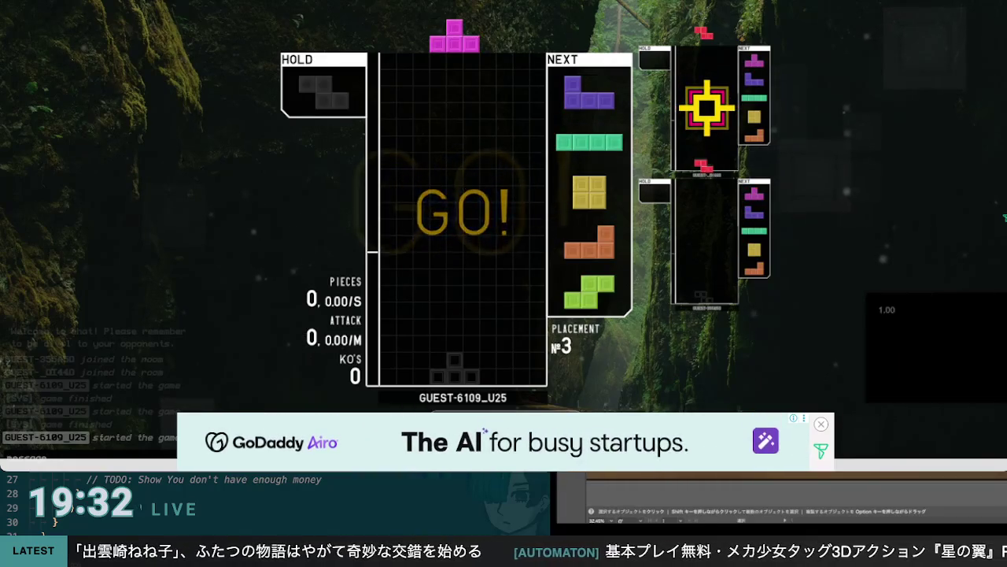
key("space")
key("Right")
key("Right")
key("Right")
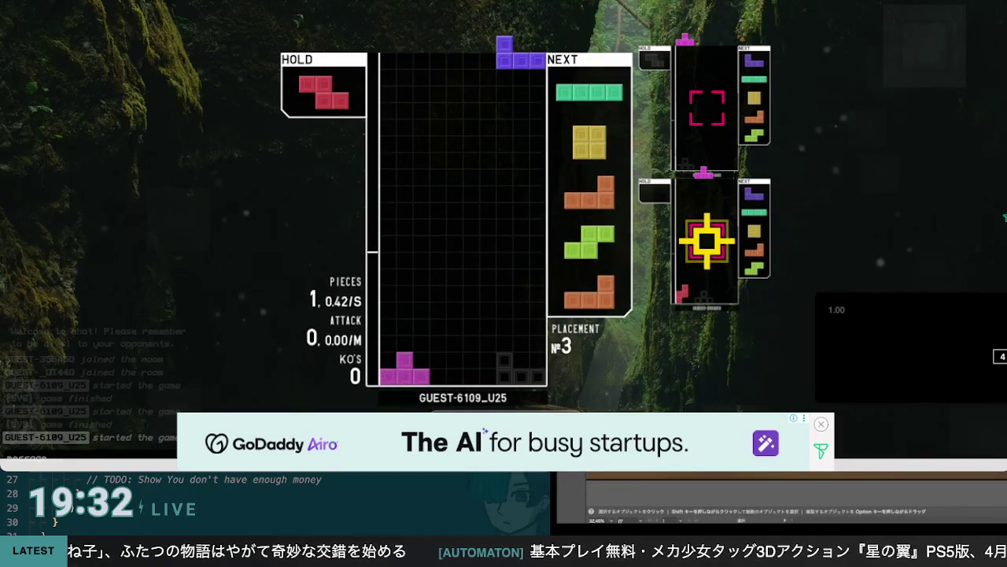
key("Up")
key("Up")
key("Up")
key("Right")
key("space")
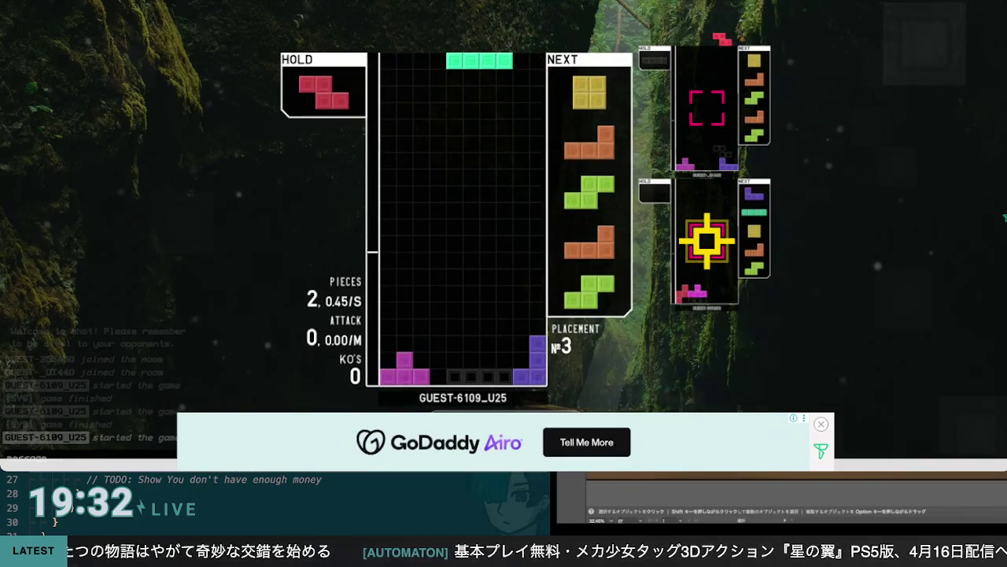
key("Up")
key("c")
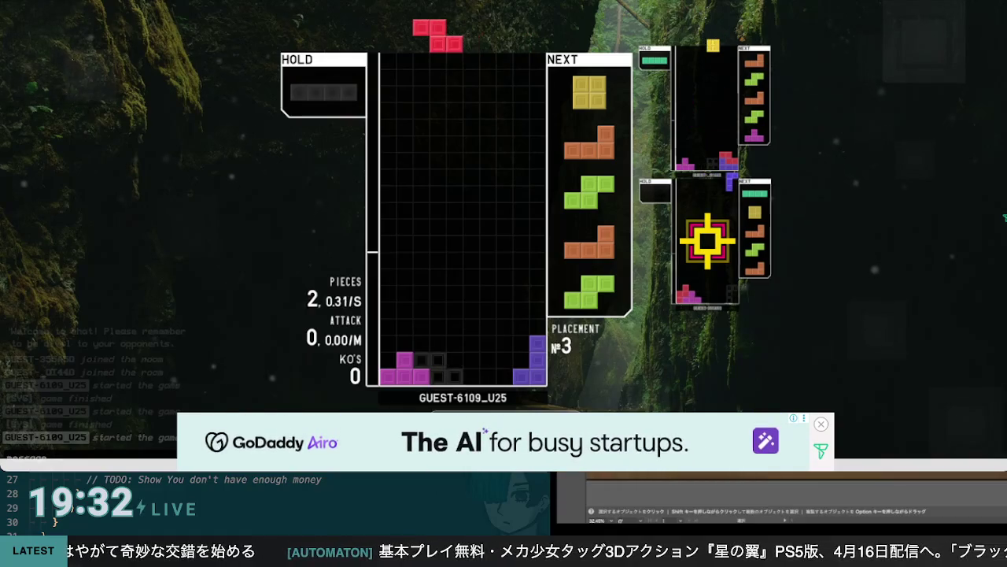
key("space")
key("Left")
key("space")
key("Up")
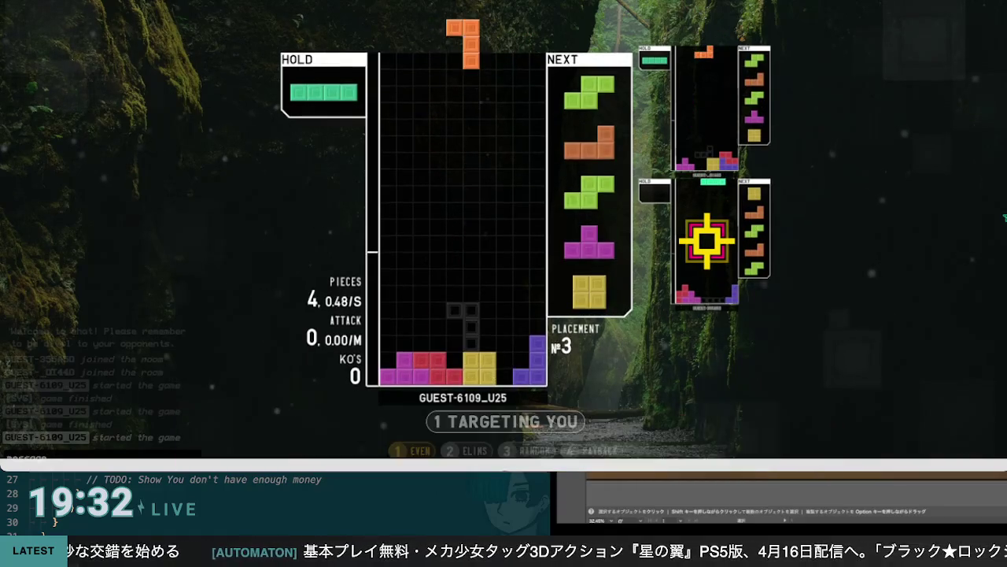
key("Right")
key("Right")
key("space")
Stack the S, the L at the far left, another S, then lock the T
key("Right")
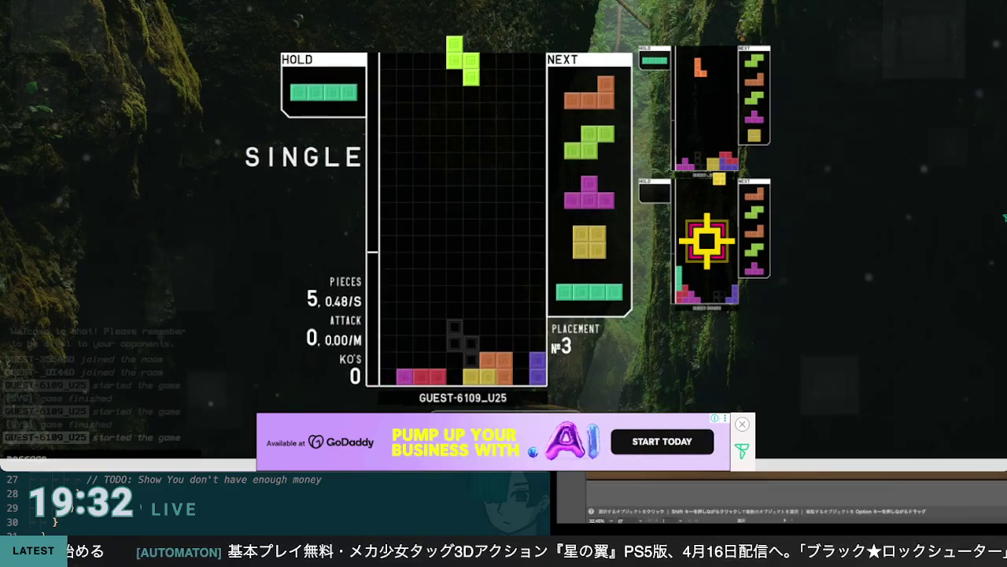
key("Left")
key("space")
key("Up")
key("Up")
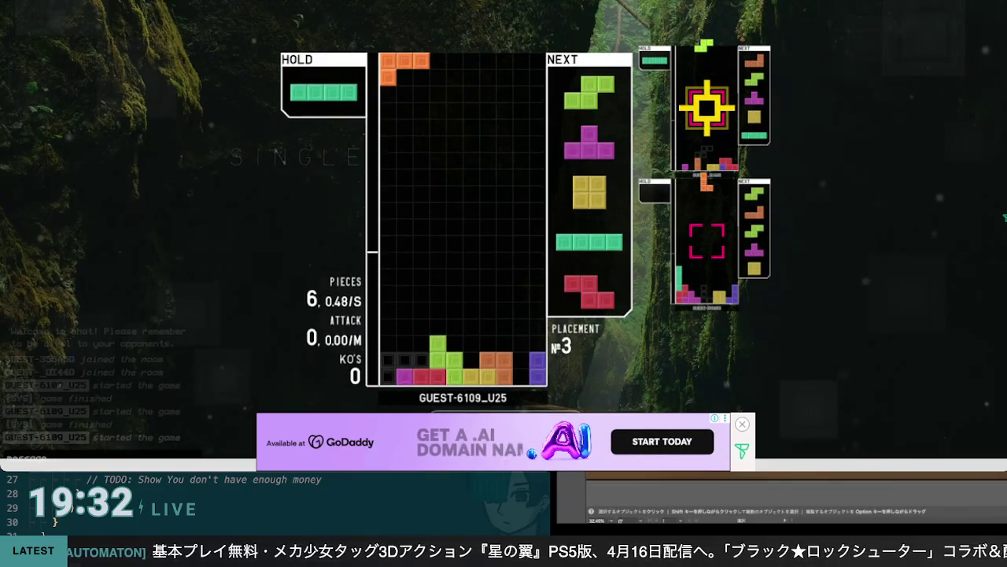
key("space")
key("Left")
key("space")
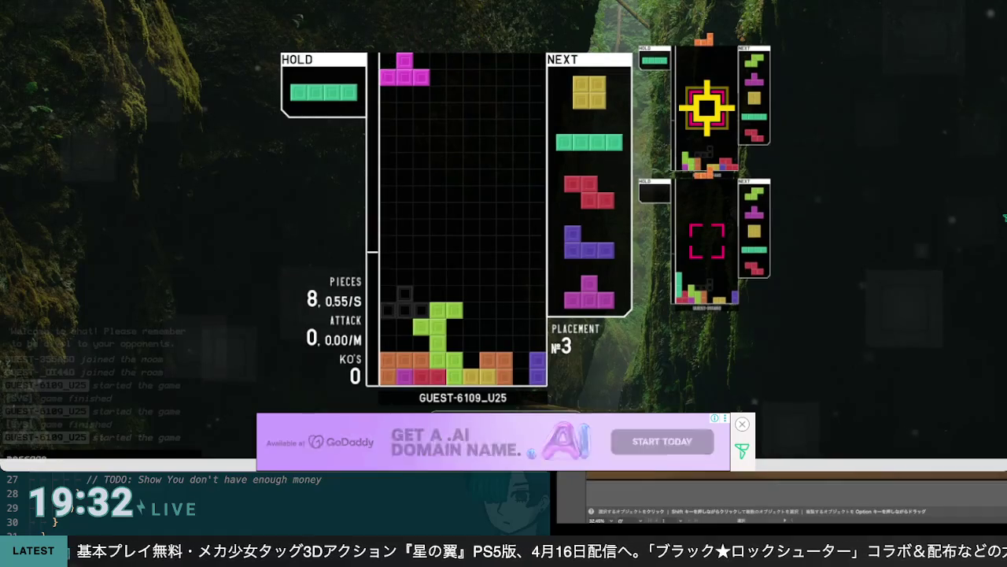
key("Right")
key("Right")
key("Right")
key("Up")
key("Up")
key("Right")
key("Left")
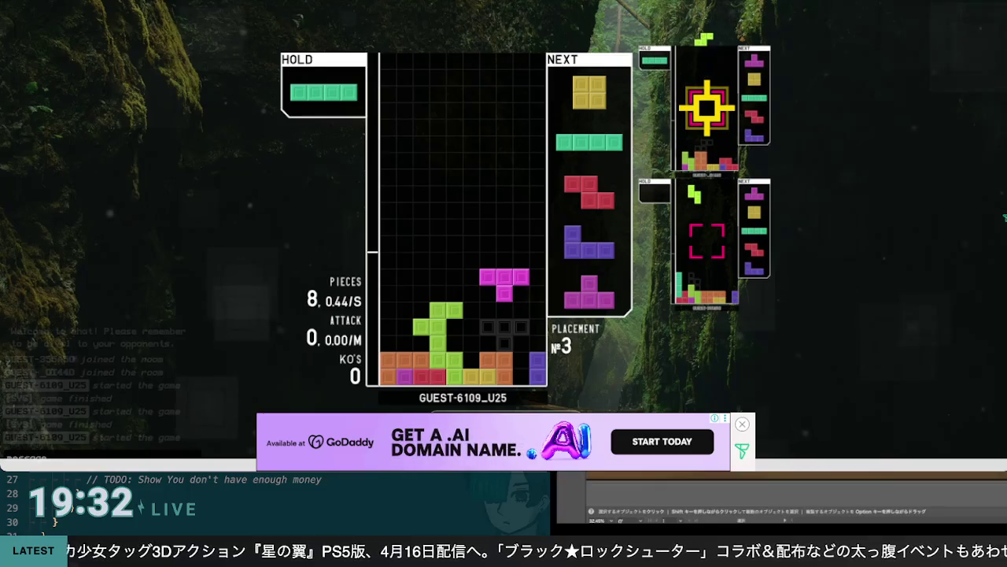
key("Left")
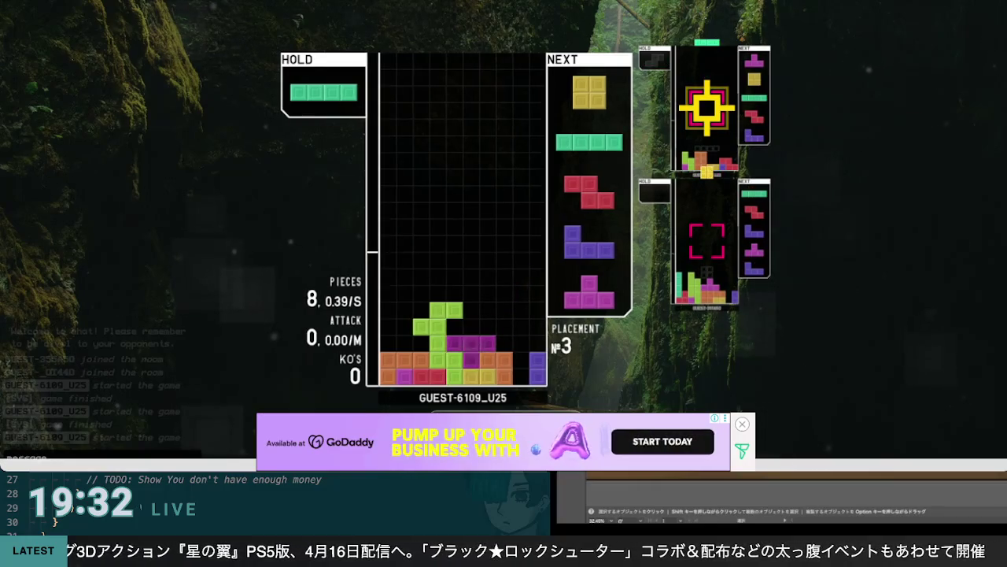
key("space")
Place the O in columns 1–2, a vertical I on the right, then the Z and J
key("Left")
key("space")
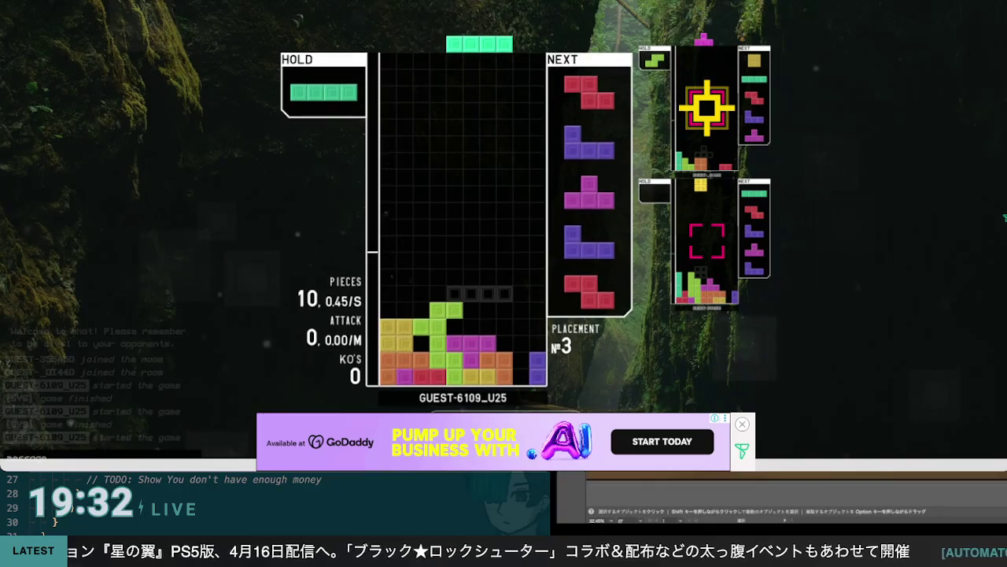
key("Up")
key("Right")
key("Right")
key("Right")
key("space")
key("Up")
key("Right")
key("Right")
key("Right")
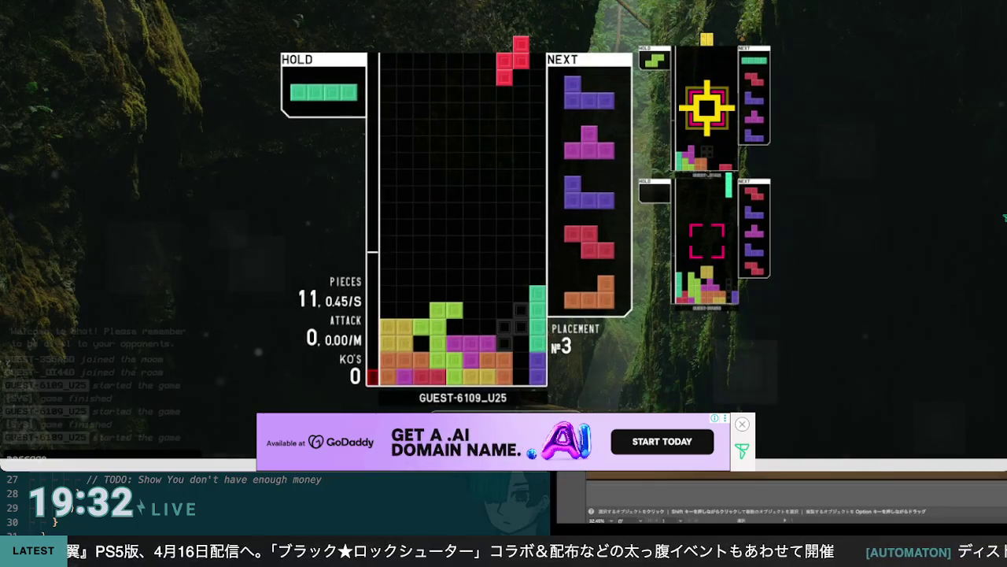
key("Up")
key("space")
key("Right")
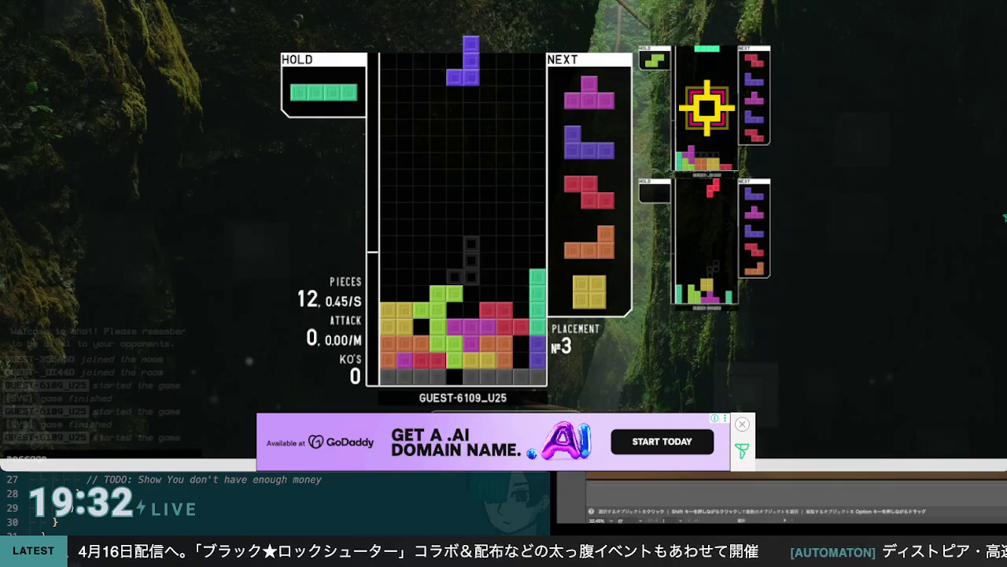
key("space")
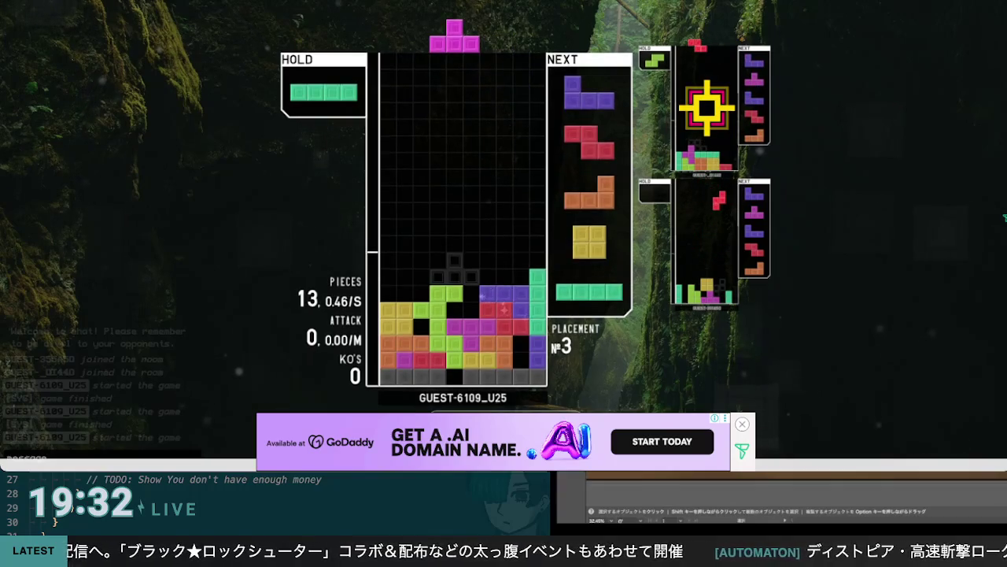
Hold the T, drop a vertical I, then clear two lines with the J and T
key("c")
key("Up")
key("space")
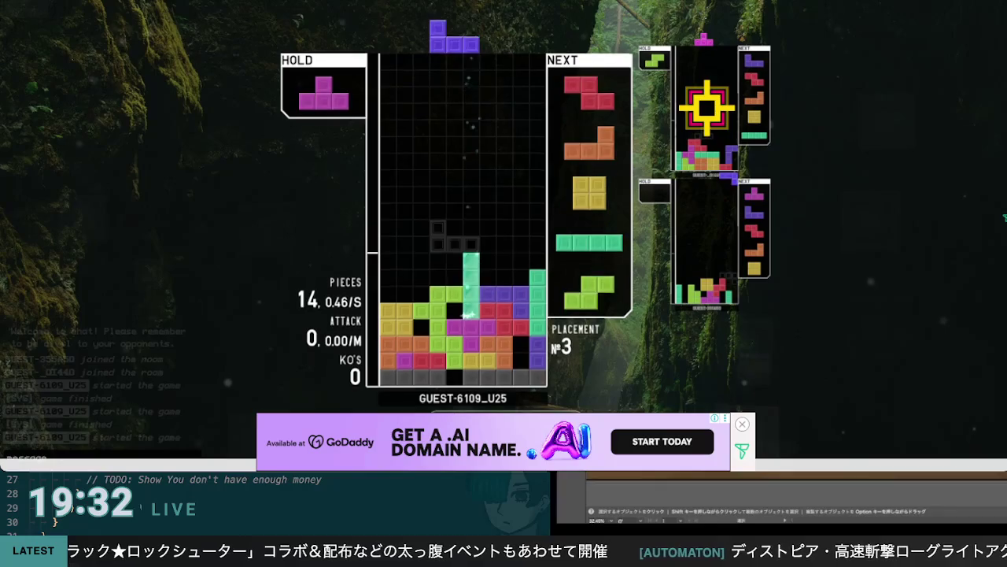
key("Left")
key("Left")
key("Left")
key("space")
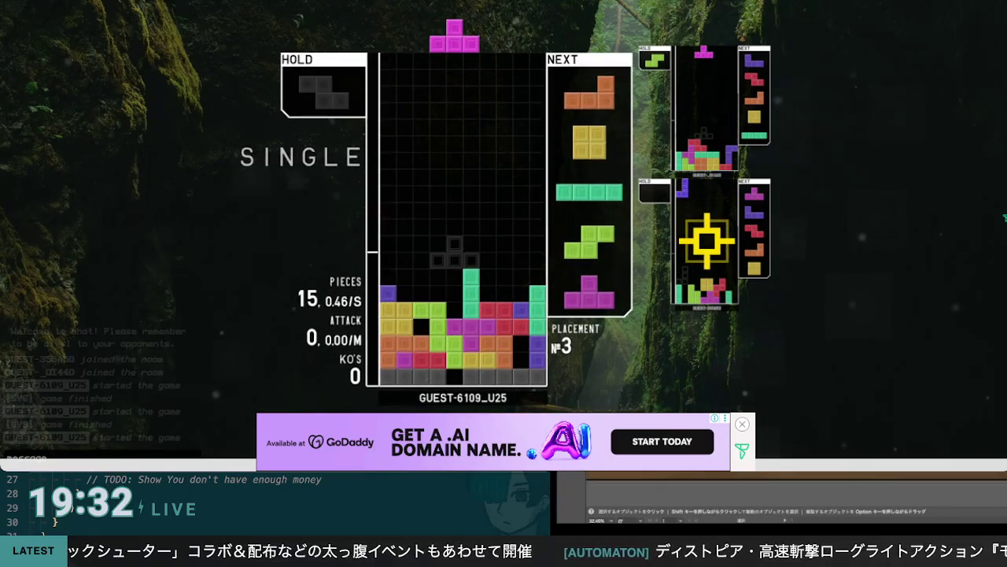
key("z")
key("space")
Put the L on the right side, hold the O, and drop the Z into the stack
key("z")
key("Left")
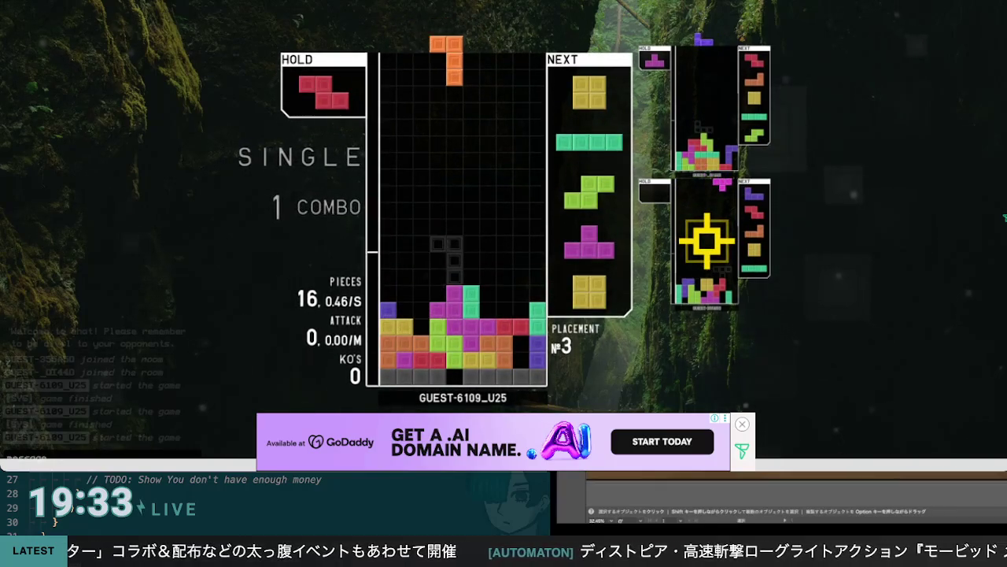
key("Up")
key("Right")
key("Right")
key("Right")
key("space")
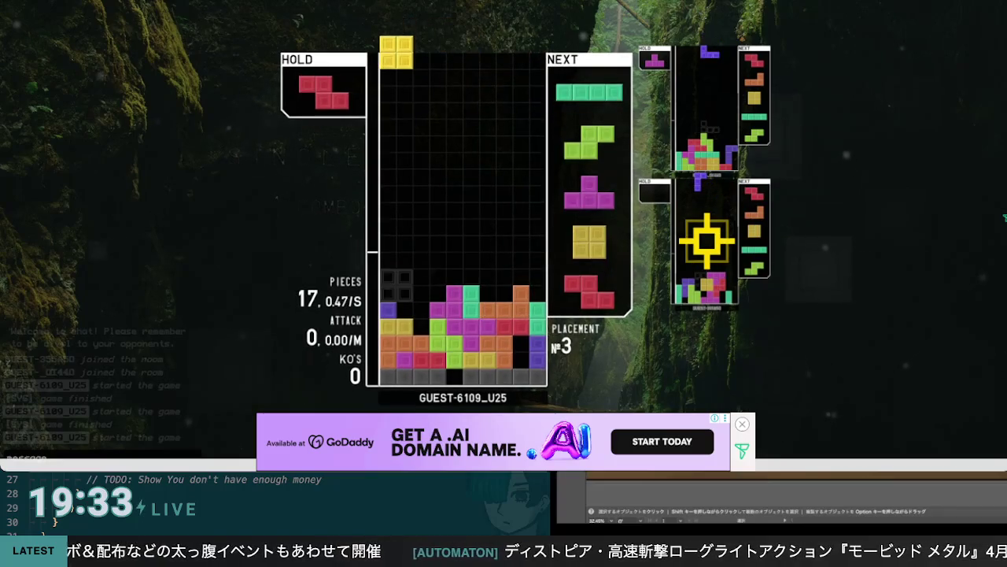
key("c")
key("Right")
key("Right")
key("Right")
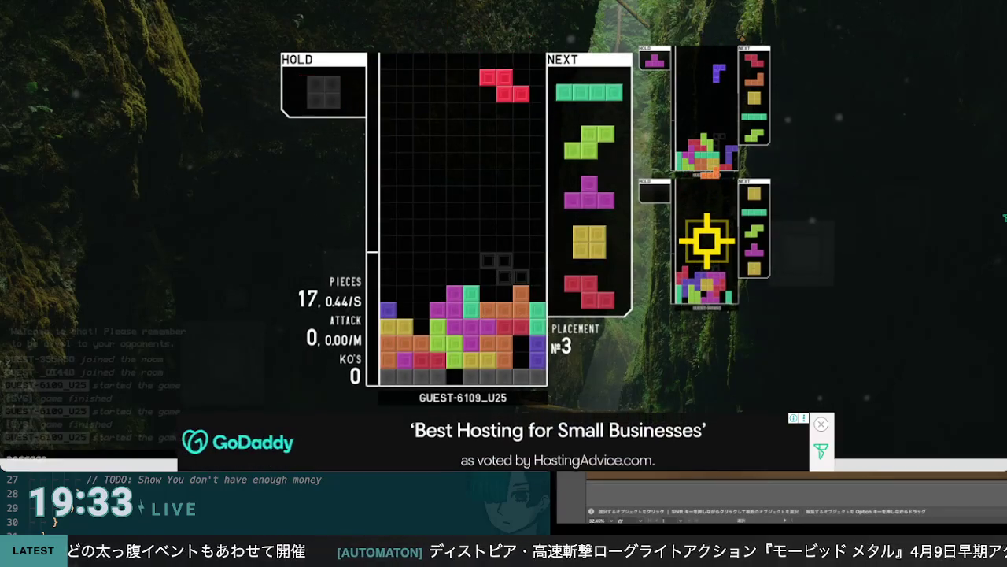
key("Left")
key("space")
Drop a vertical I into column 9, then clear two lines with the S
key("Right")
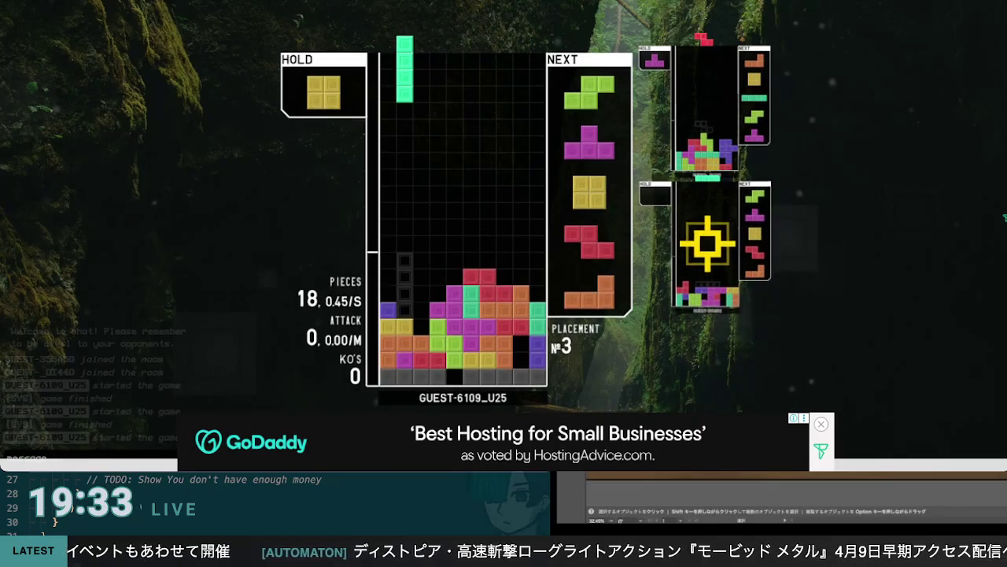
key("Right")
key("Right")
key("Right")
key("Right")
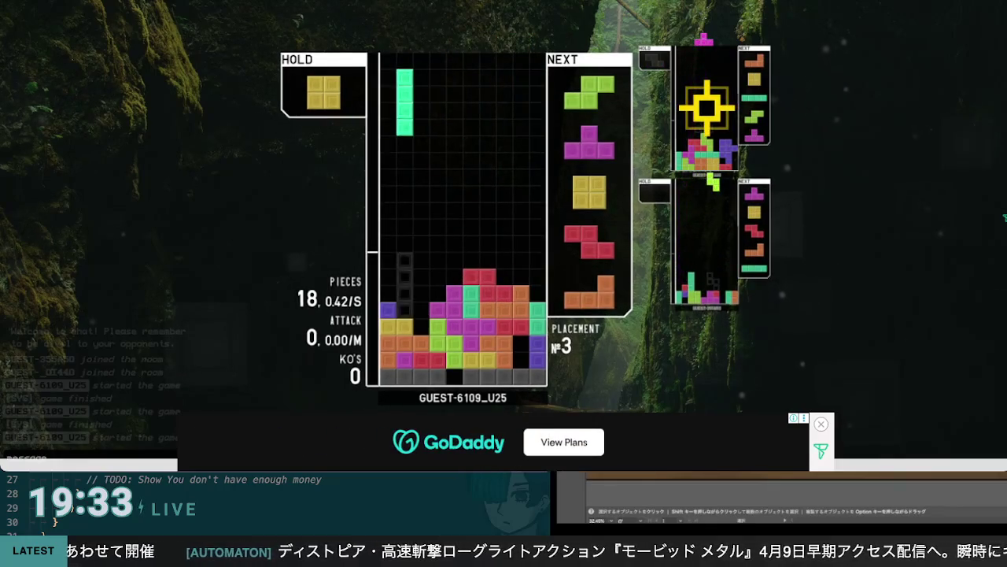
key("Right")
key("Right")
key("Right")
key("space")
key("Up")
key("Left")
key("Left")
key("space")
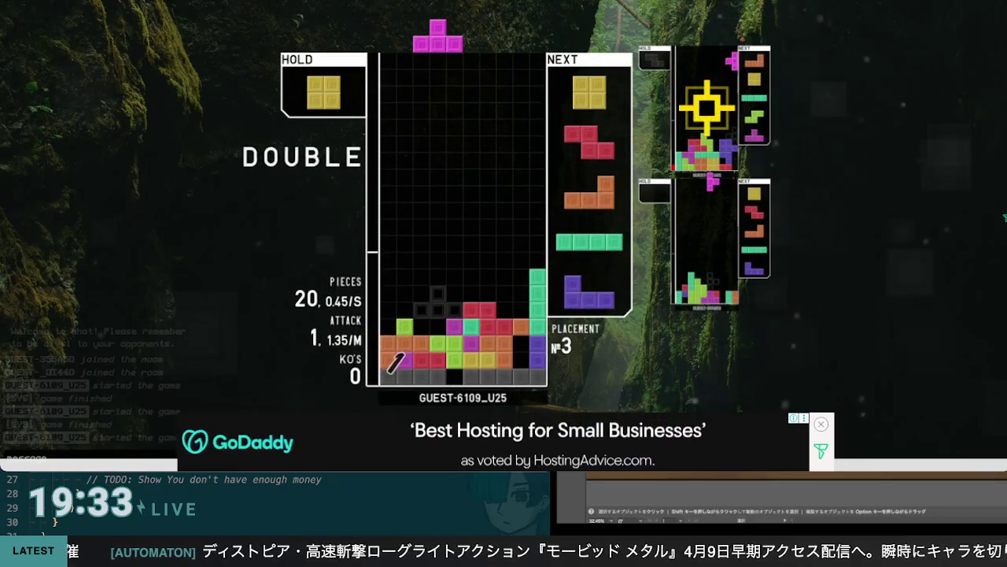
Drop a vertical T into the left column and clear a line with the O
key("Left")
key("Left")
key("Up")
key("Left")
key("space")
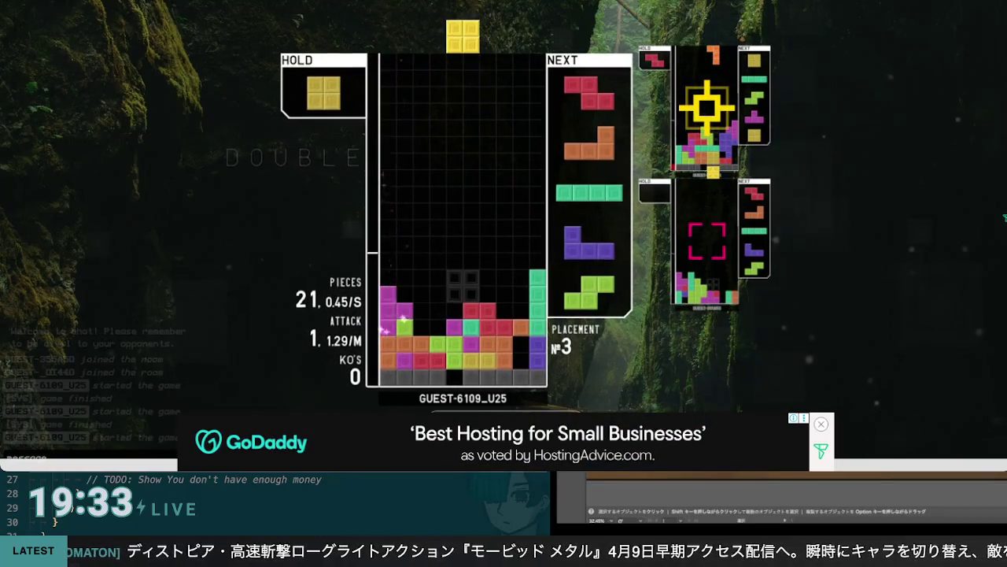
key("Left")
key("Left")
key("space")
Place the Z, then drop the L into the right well for a triple clear
key("Up")
key("Right")
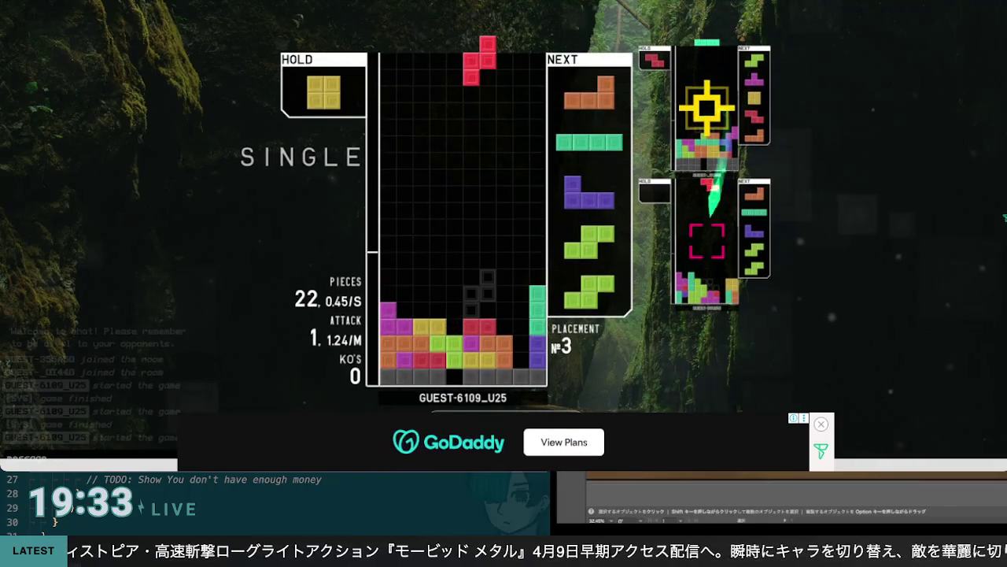
key("Left")
key("space")
key("Left")
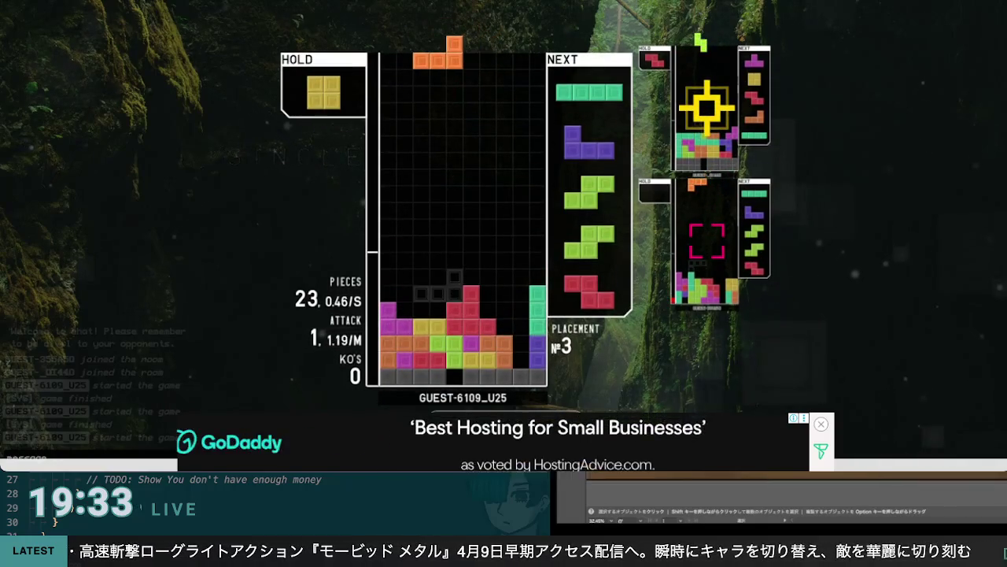
key("Up")
key("Right")
key("Right")
key("Right")
Hold the I, then drop the O and a flipped J into the stack
key("Right")
key("space")
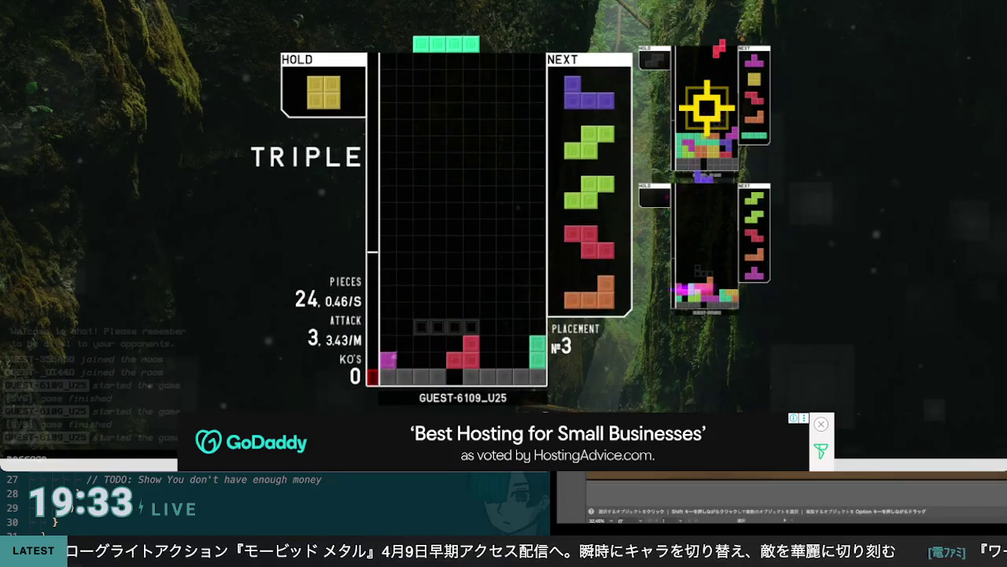
key("Up")
key("c")
key("Right")
key("Right")
key("Right")
key("space")
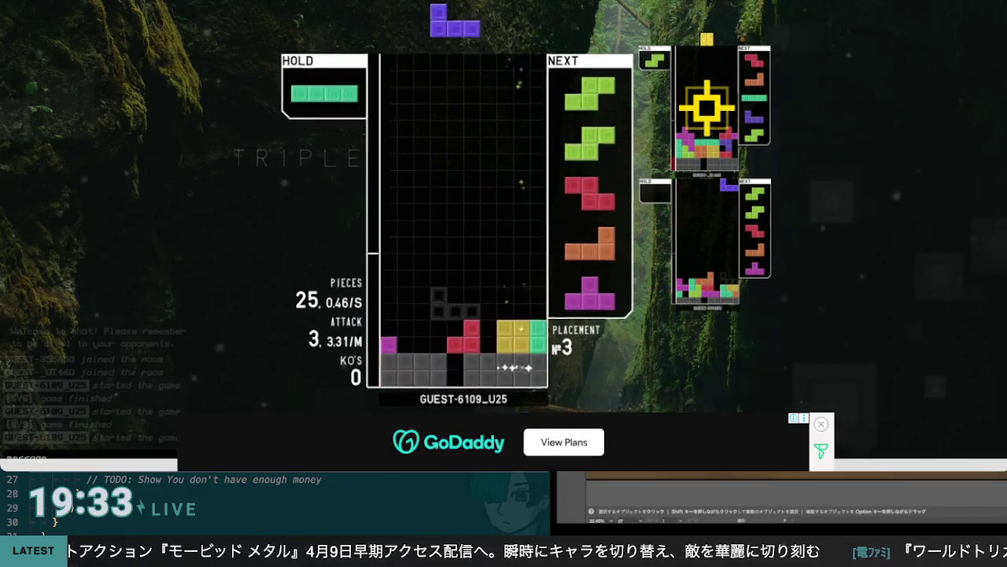
key("Up")
key("Up")
key("Right")
key("Right")
key("Right")
key("Left")
key("space")
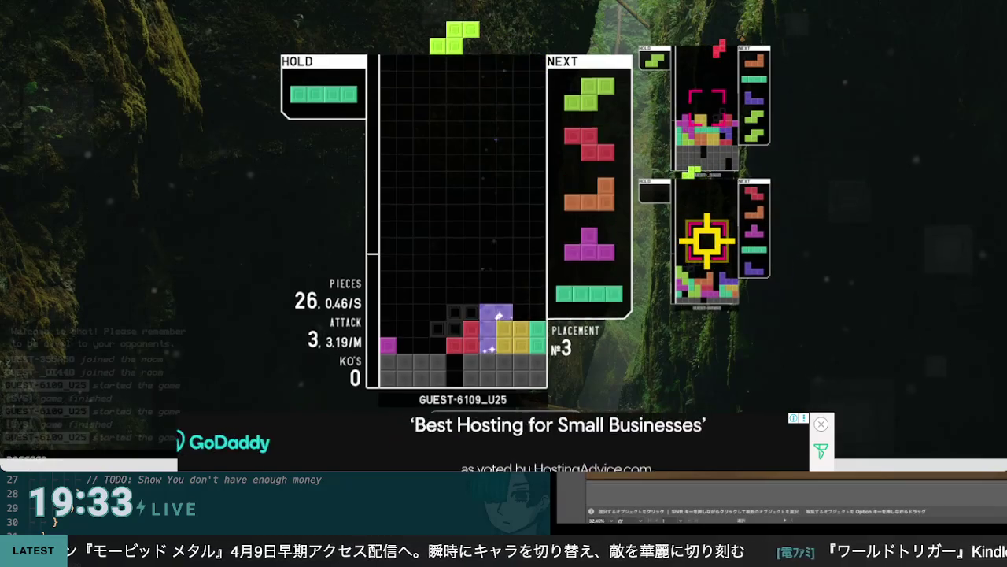
Place two S pieces on the left, clearing a line, and continue the combo with the Z
key("Up")
key("Left")
key("Left")
key("Left")
key("space")
key("Up")
key("Left")
key("Left")
key("Left")
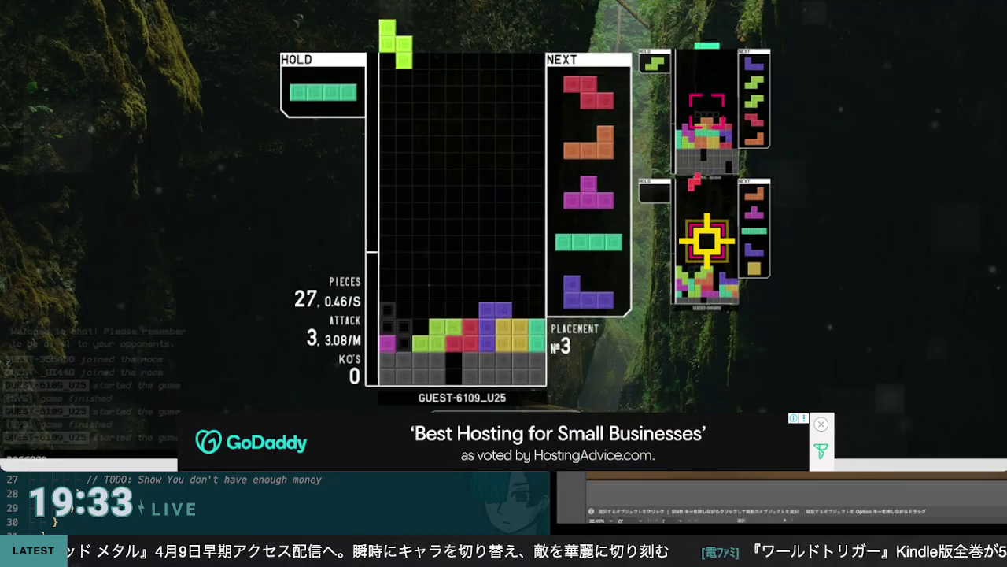
key("space")
key("Up")
Hold the L and drop the I into columns 6–9 for a double clear
key("Left")
key("Left")
key("Left")
key("Right")
key("space")
key("z")
key("Left")
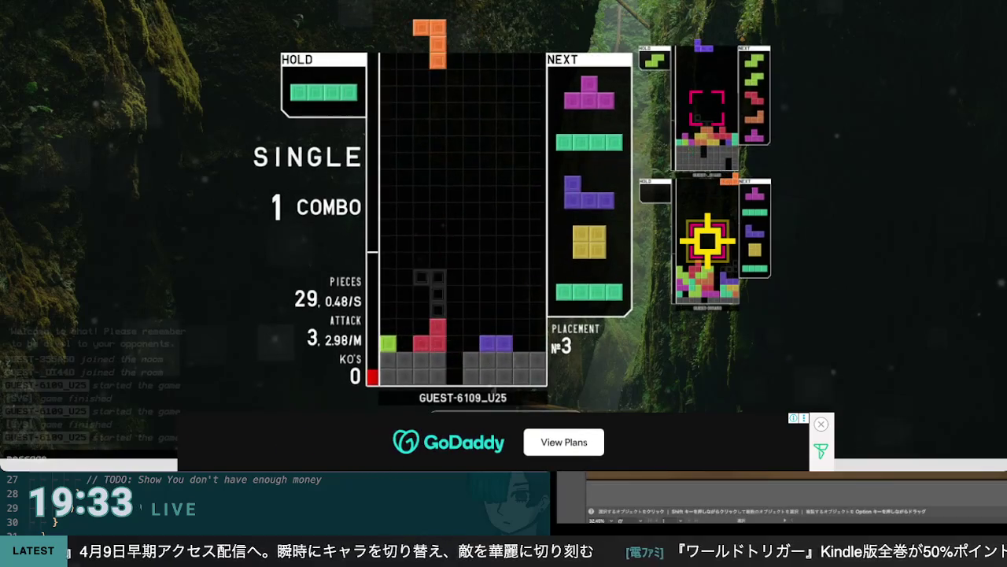
key("Left")
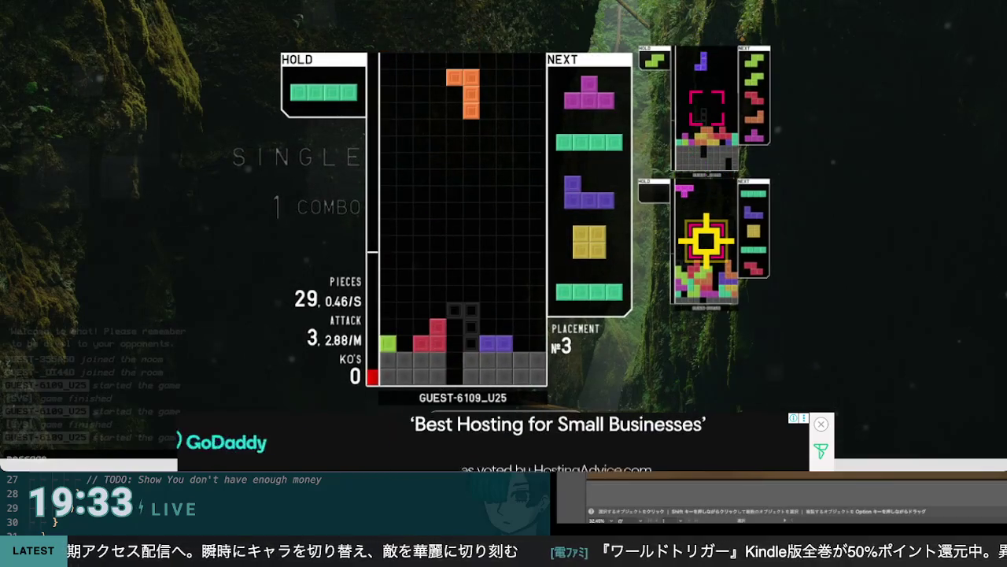
key("Right")
key("Right")
key("Right")
key("Up")
key("Up")
key("Left")
key("Left")
key("Left")
key("Left")
key("c")
key("Right")
key("Right")
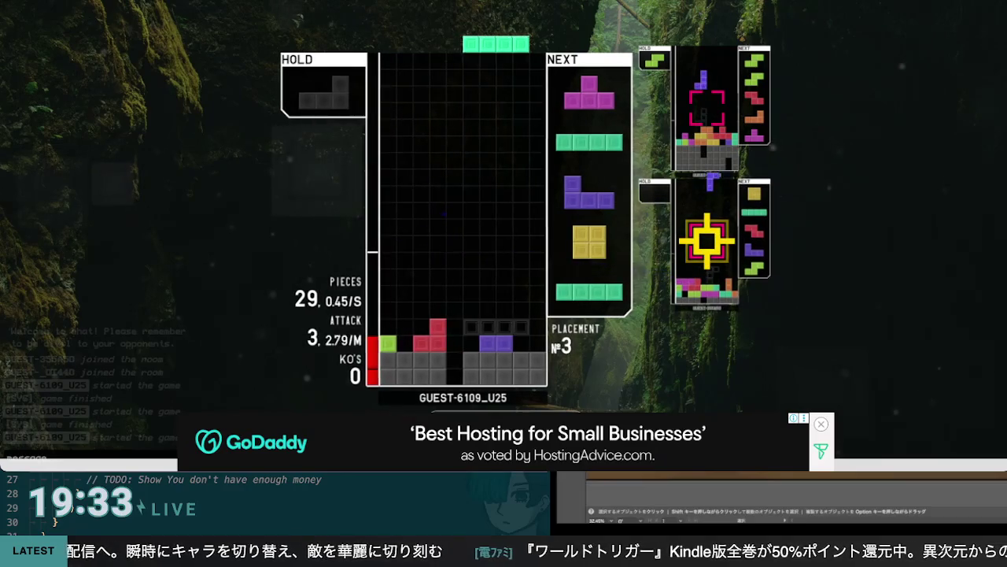
key("space")
Drop the T at the left wall and a vertical I into the right column
key("z")
key("Right")
key("Right")
key("Right")
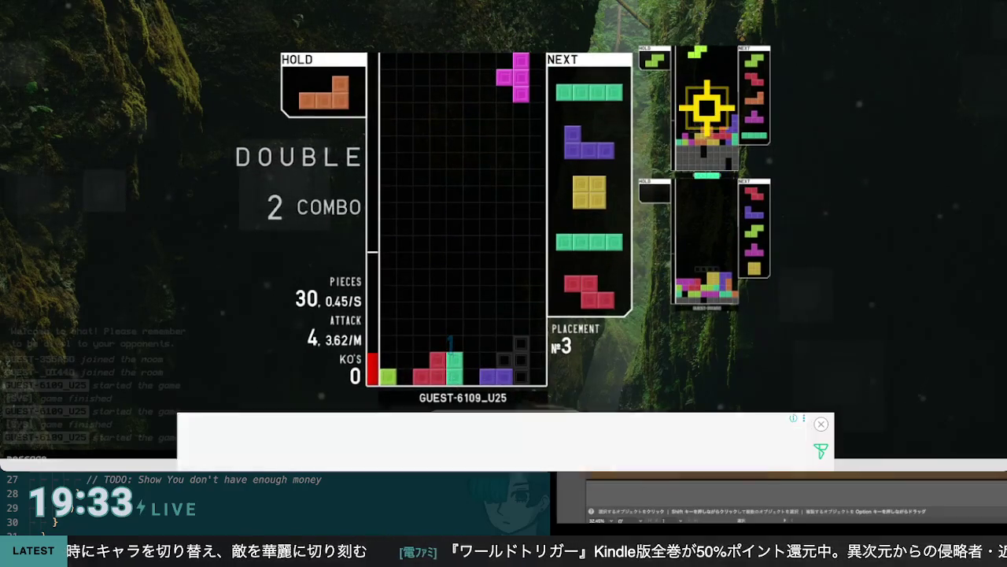
key("Up")
key("Up")
key("Left")
key("Left")
key("Left")
key("space")
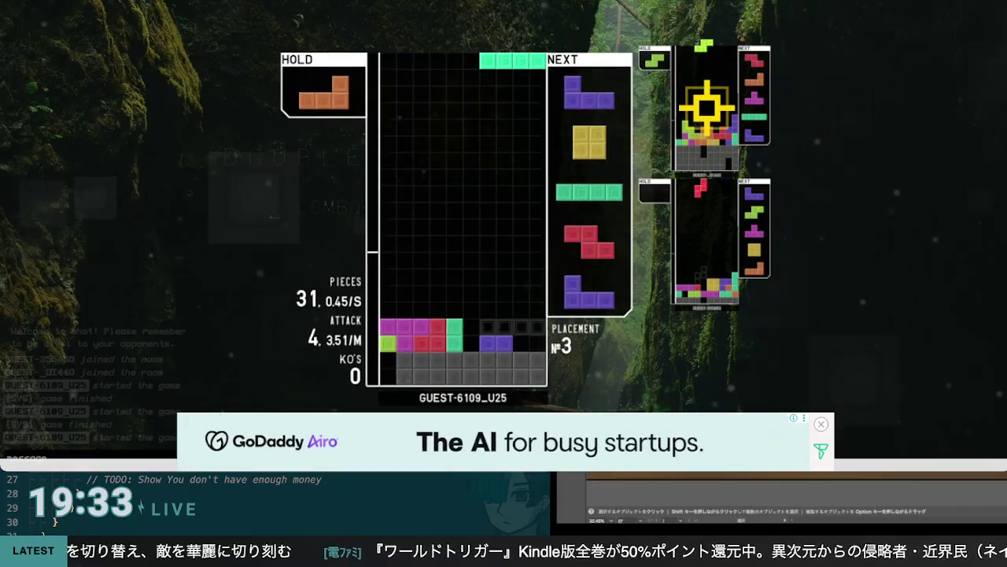
key("Up")
key("Right")
key("Right")
key("Right")
key("space")
Place a flipped J, the O in columns 7–8, then an upright I for a double
key("Up")
key("Right")
key("Right")
key("Right")
key("Up")
key("Left")
key("space")
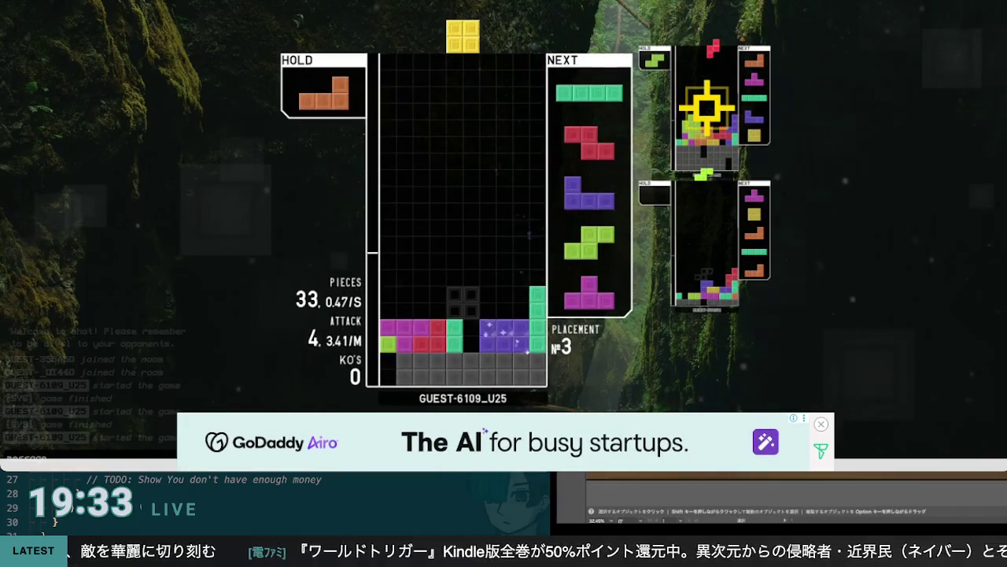
key("Right")
key("Right")
key("Right")
key("space")
key("z")
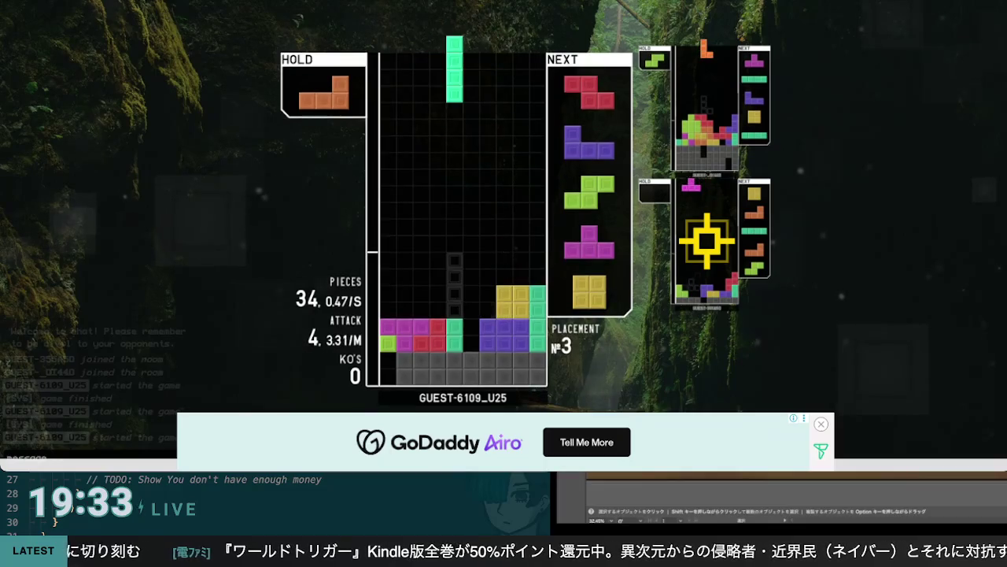
key("space")
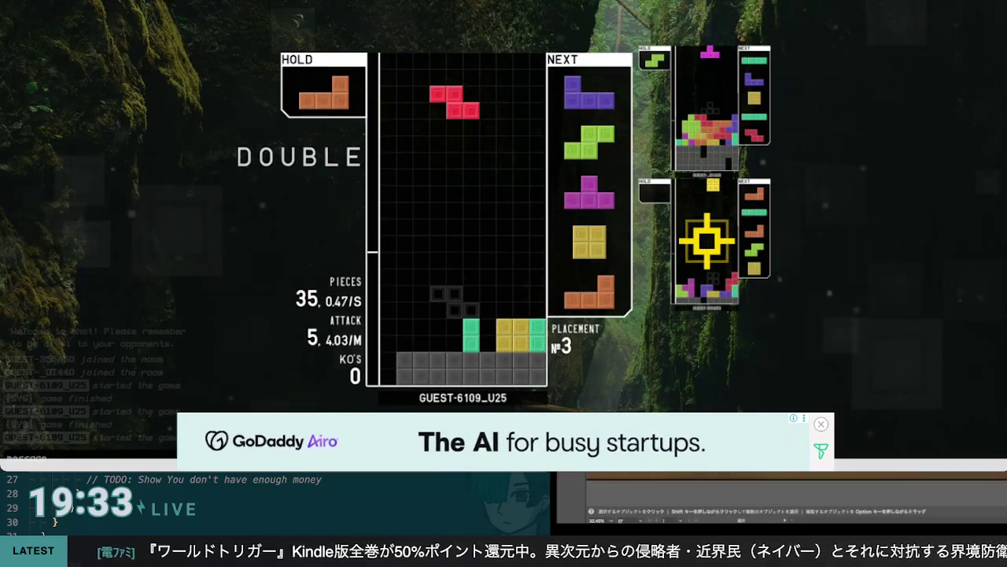
Hold the Z, place the L, and drop the J into the left well for two lines
key("c")
key("Right")
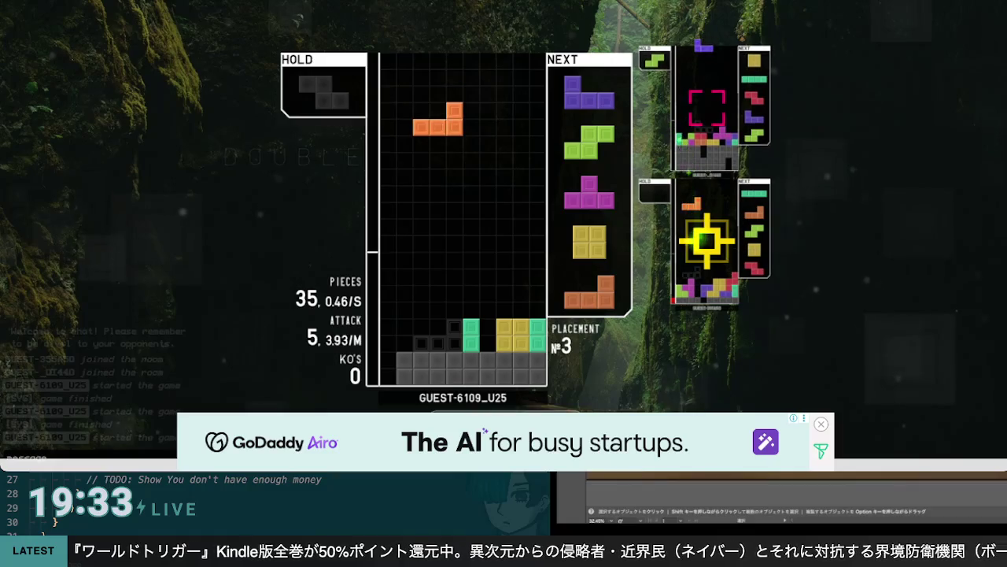
key("space")
key("a")
key("Left")
key("z")
key("Left")
key("Left")
key("Left")
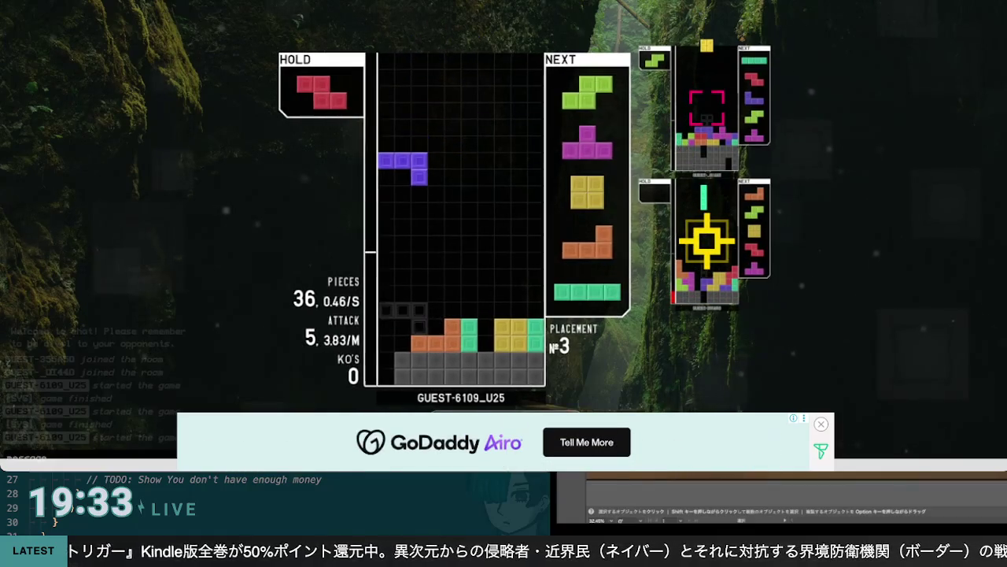
key("space")
Place the S, hold the T, stack the Z and O, then clear a single with the L
key("Left")
key("space")
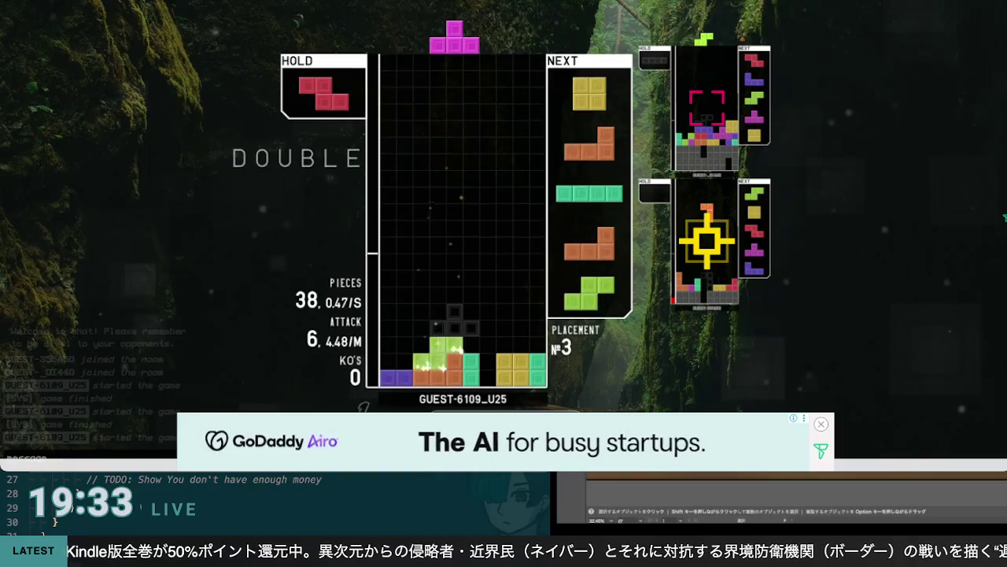
key("Left")
key("Left")
key("Left")
key("Right")
key("c")
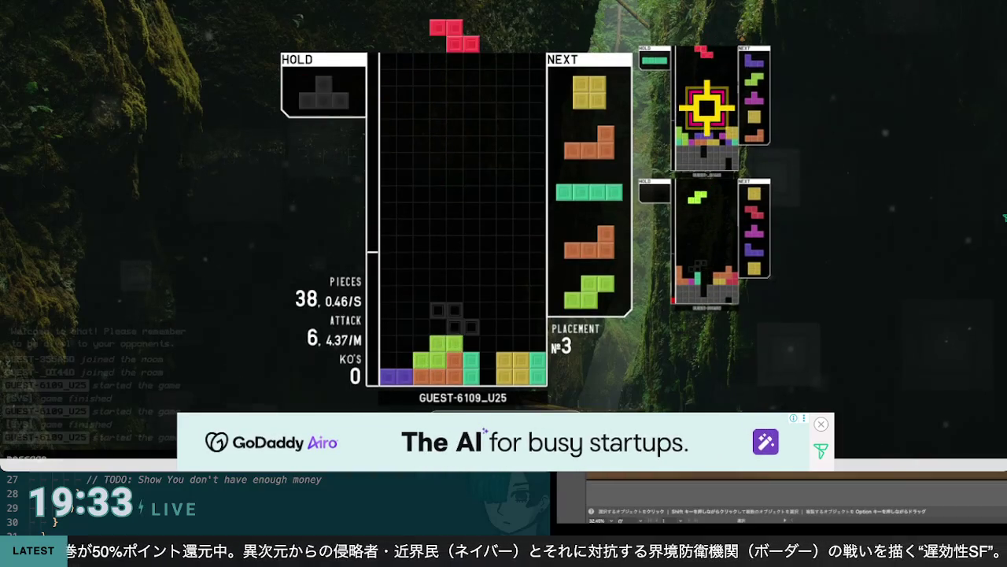
key("x")
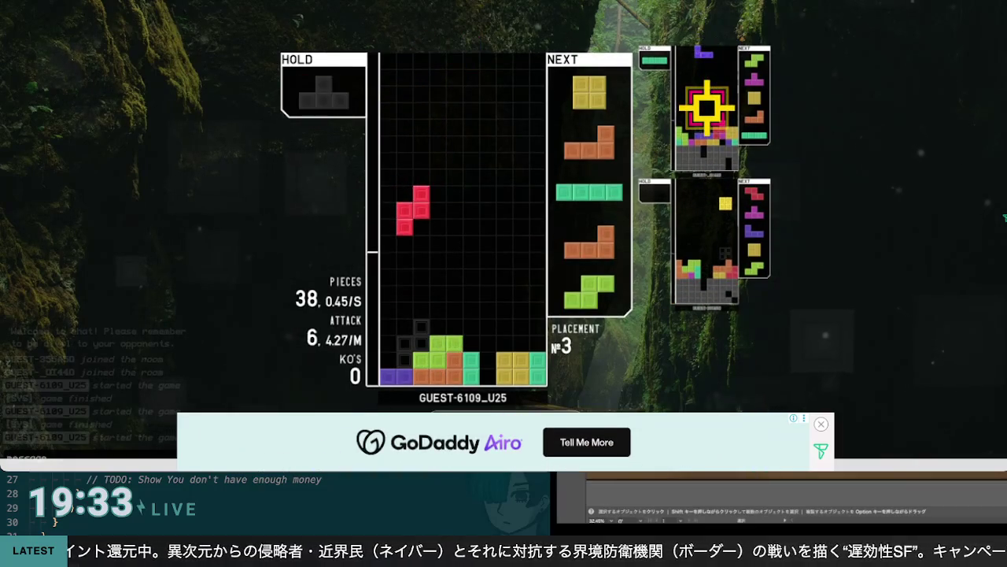
key("space")
key("Right")
key("Right")
key("Right")
key("space")
key("Right")
key("Right")
key("Right")
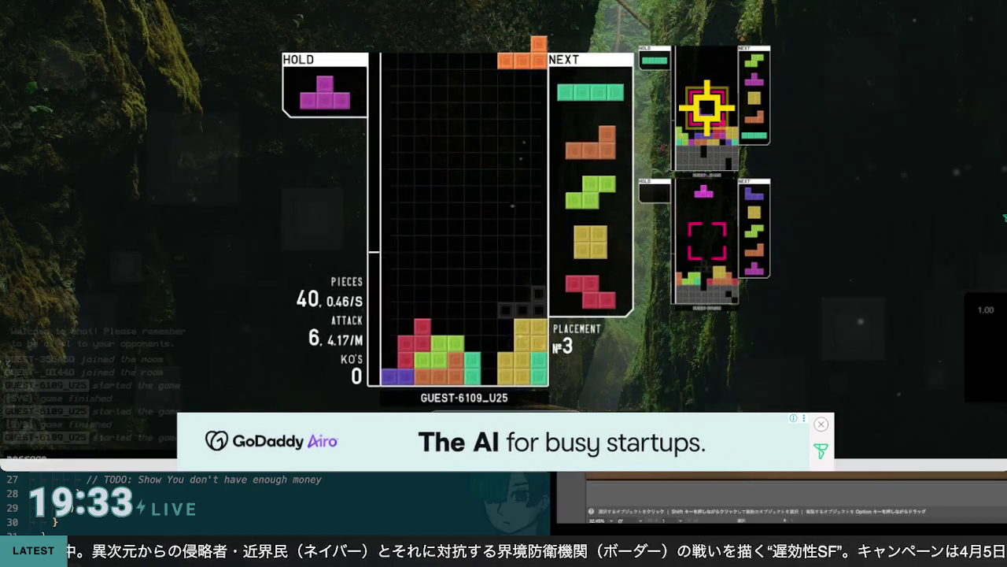
key("z")
key("space")
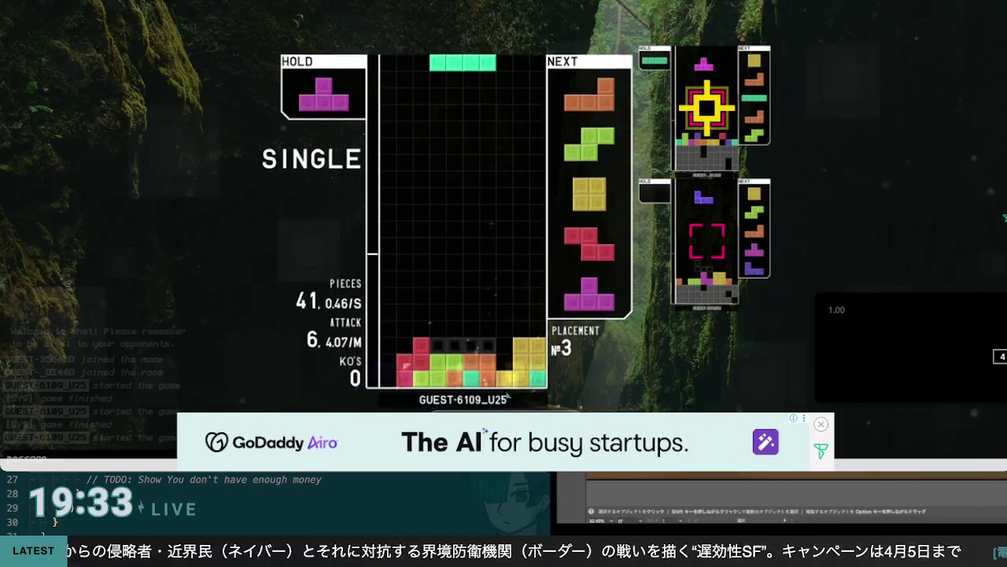
Drop a vertical I into the left column and rotate the L onto the stack
key("Up")
key("Left")
key("Left")
key("Left")
key("space")
key("Right")
key("Right")
key("Up")
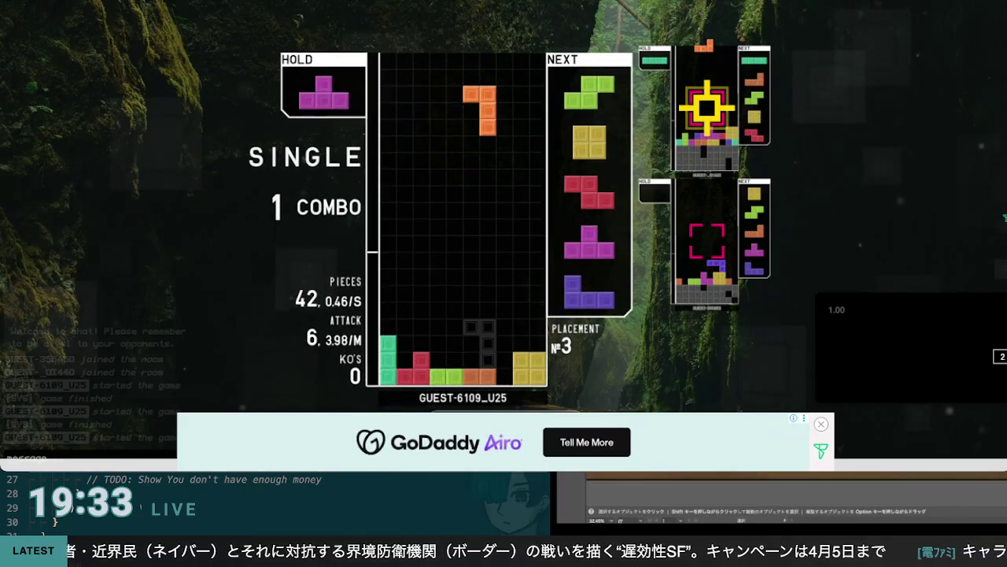
key("z")
key("Left")
key("Right")
key("space")
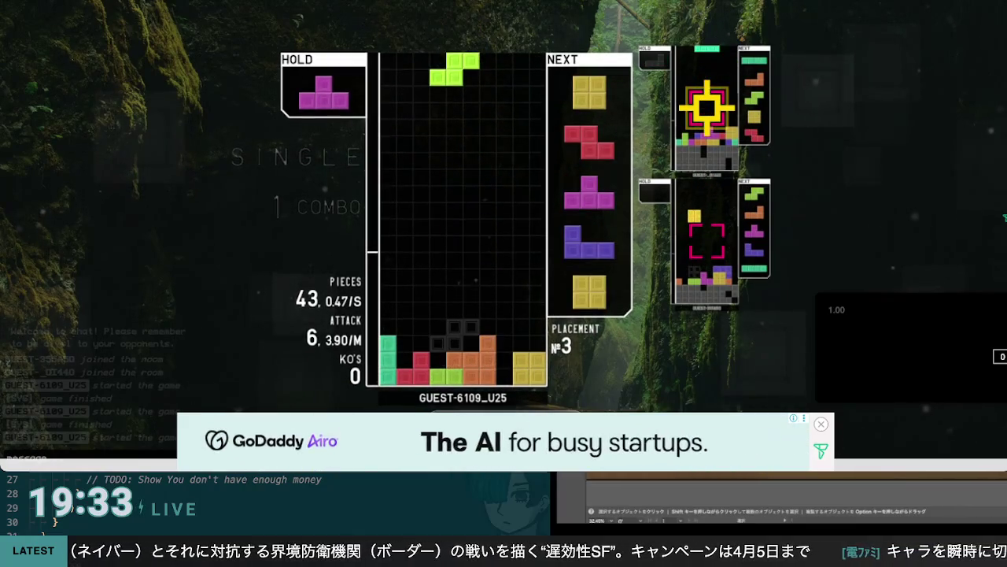
Set the S aside in hold, then stack the T and O
key("Up")
key("Left")
key("Left")
key("c")
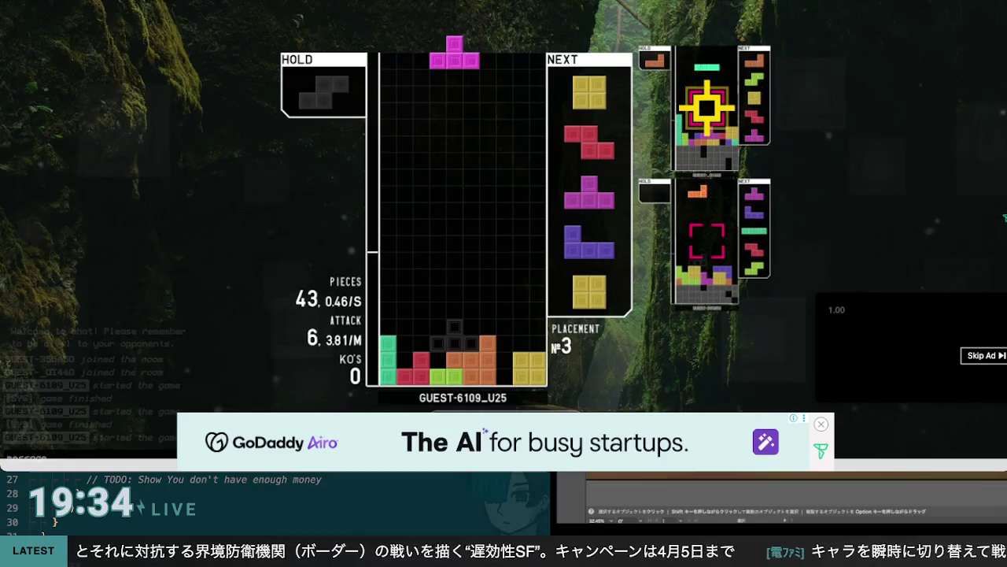
key("Up")
key("Up")
key("Left")
key("Left")
key("Left")
key("z")
key("space")
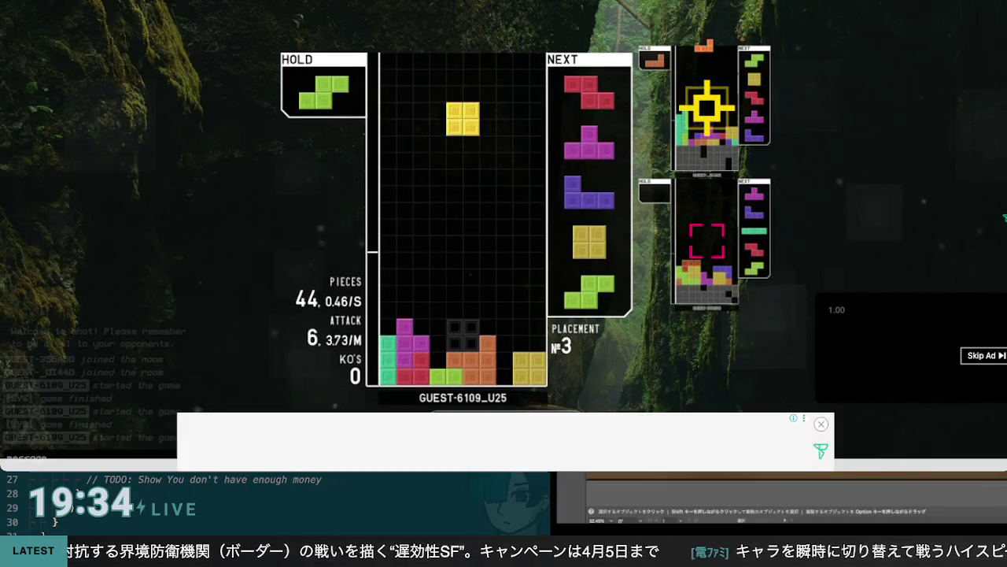
key("space")
Swap the held S back in, drop the T against the left wall, and rotate the J
key("c")
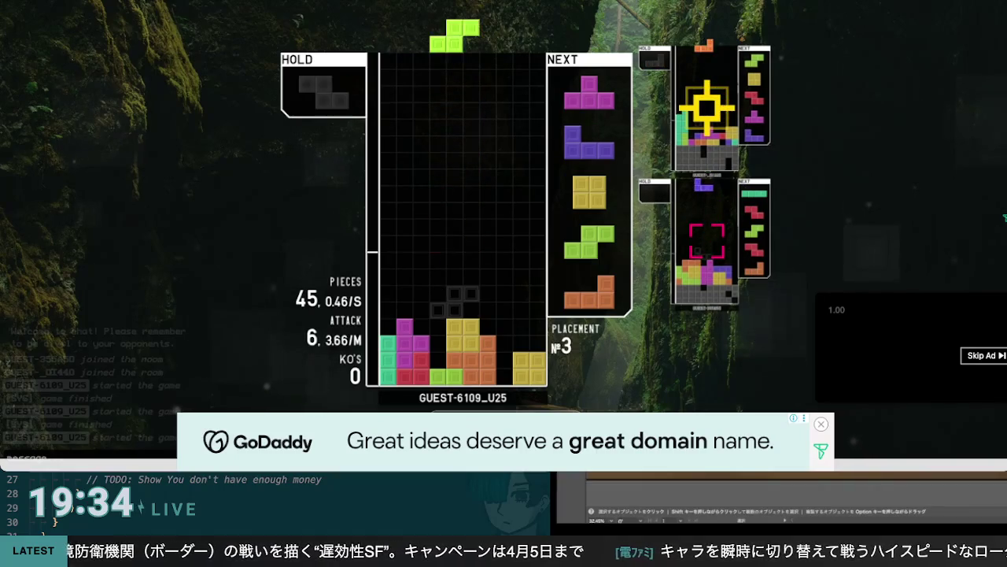
key("Right")
key("space")
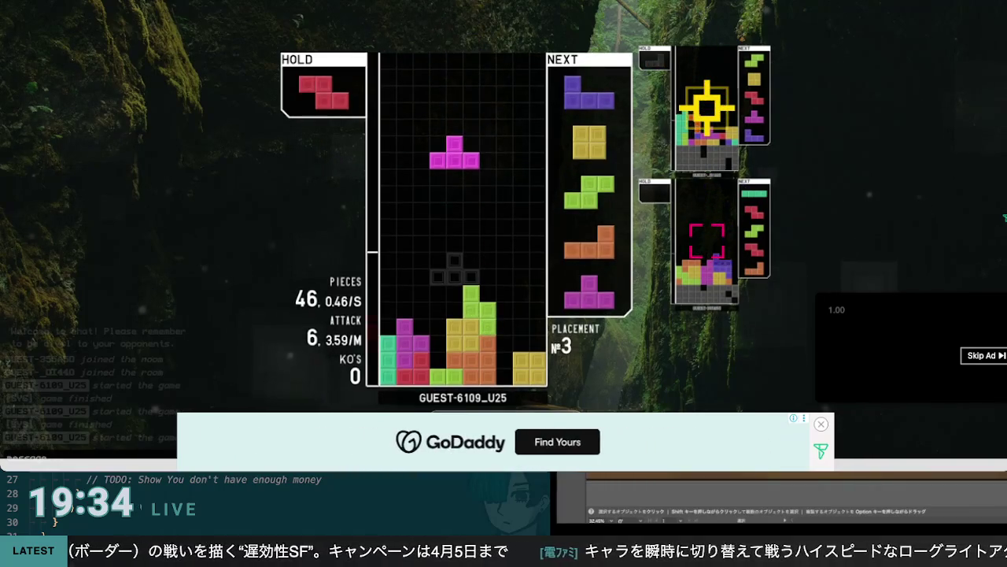
key("Up")
key("Left")
key("Left")
key("Left")
key("space")
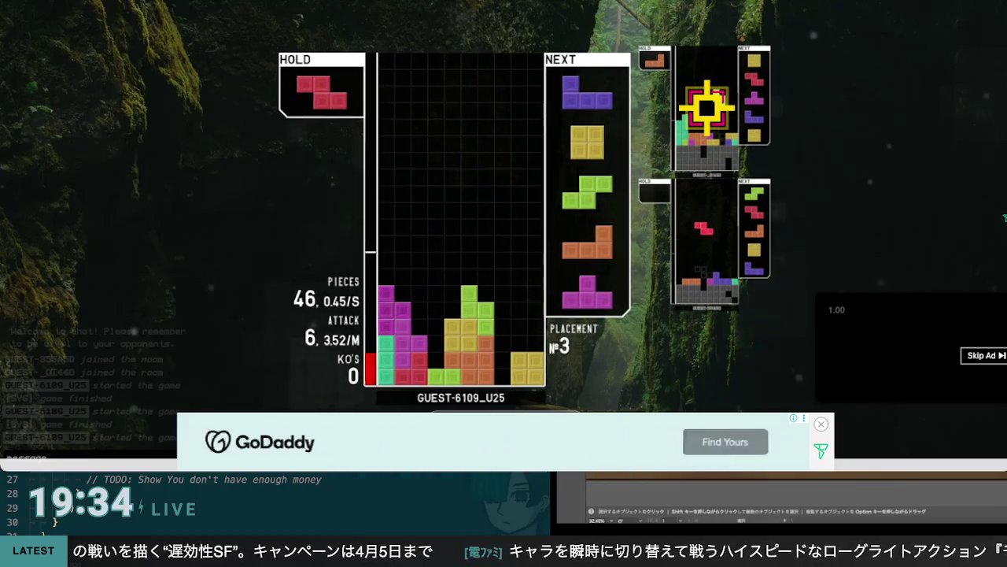
key("Up")
Swap the J for the held Z and drop the Z vertically on the right
key("c")
key("Right")
key("Right")
key("Right")
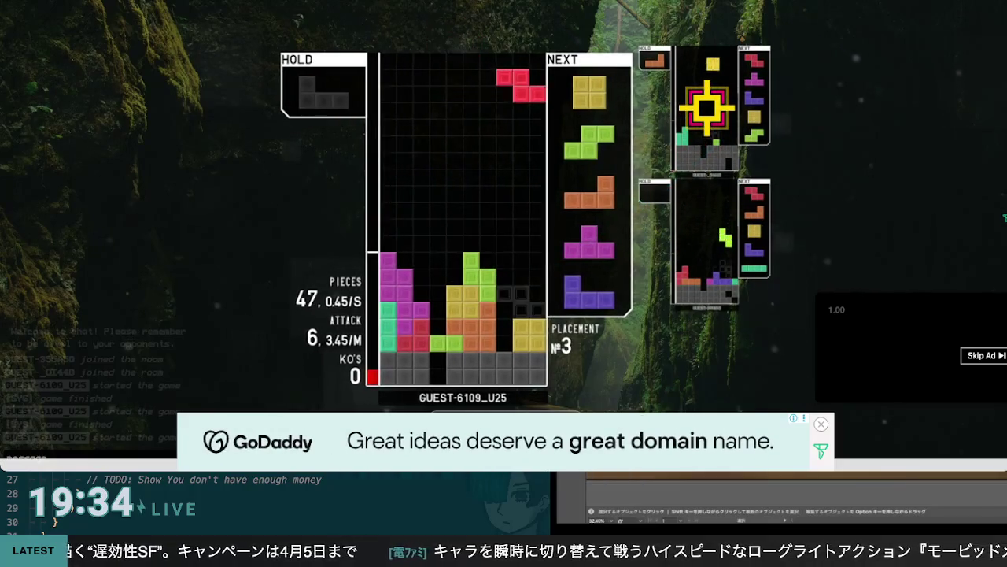
key("Up")
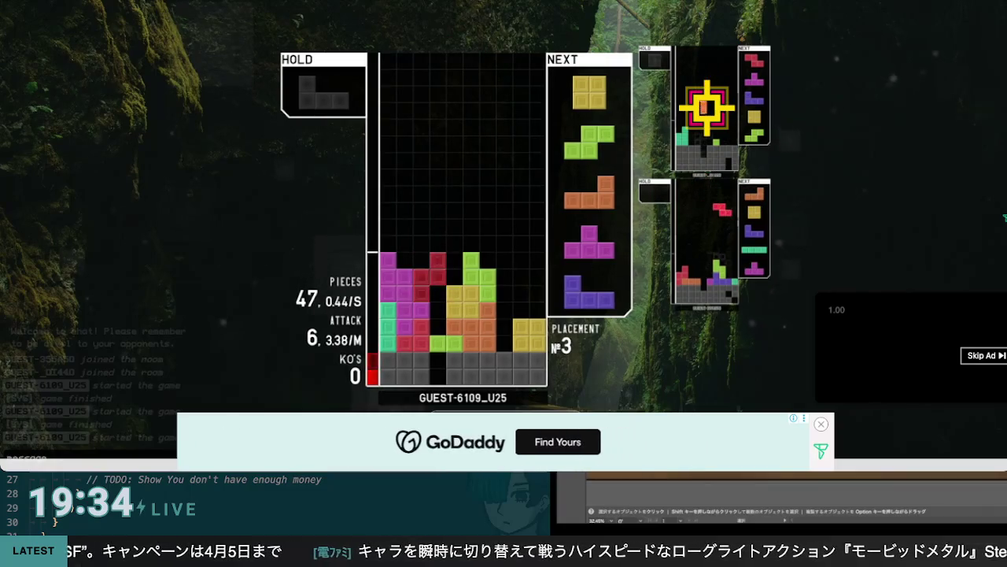
key("space")
Drop the O on the right stack, swap out the S, and place a vertical J at left
key("Right")
key("Right")
key("Right")
key("Right")
key("space")
key("Up")
key("Right")
key("Right")
key("Right")
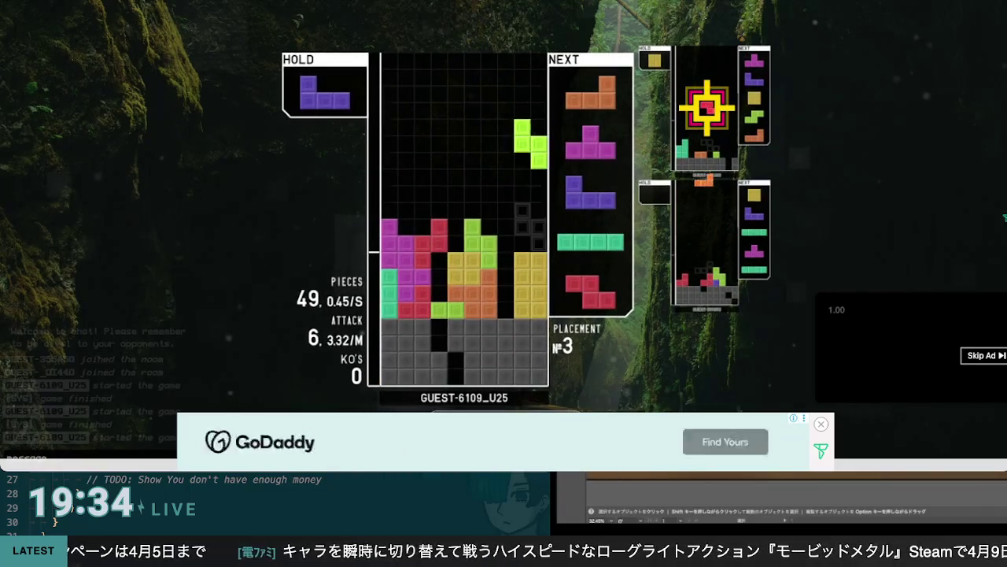
key("Left")
key("Left")
key("Left")
key("Left")
key("Left")
key("Left")
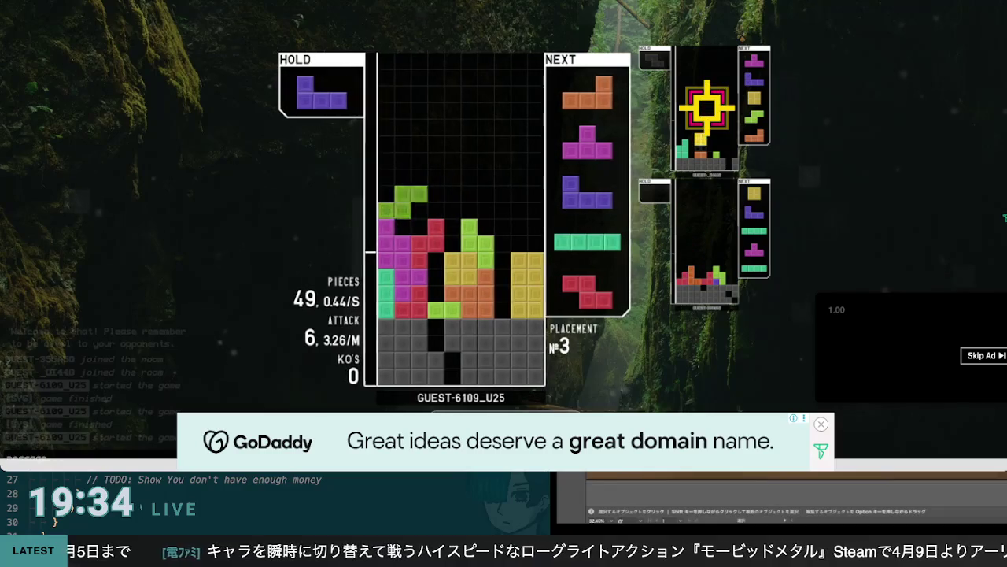
key("c")
key("z")
key("Left")
key("Left")
key("Left")
key("Right")
key("space")
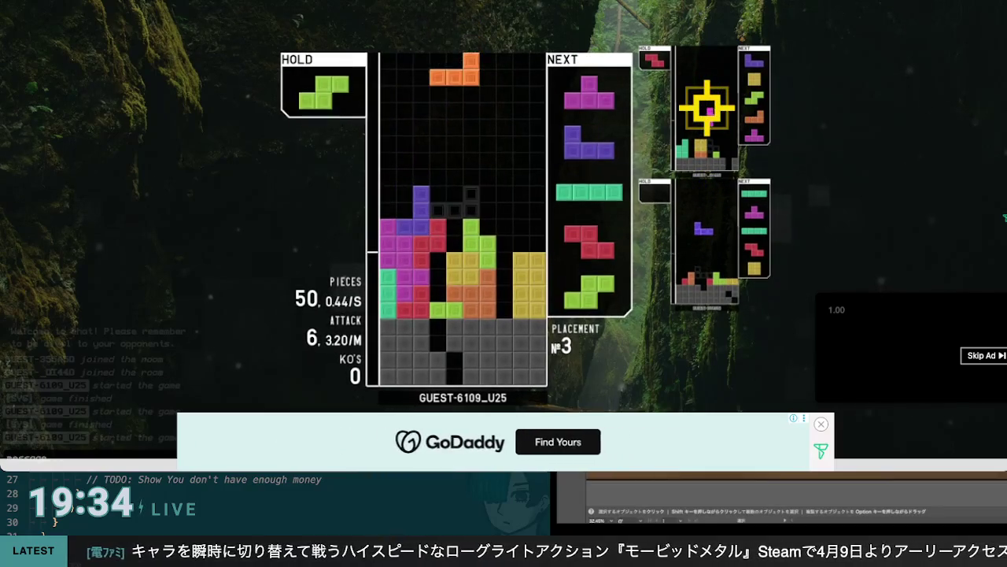
Place the L, T and J pieces, then drop an I along the left wall
key("z")
key("z")
key("Right")
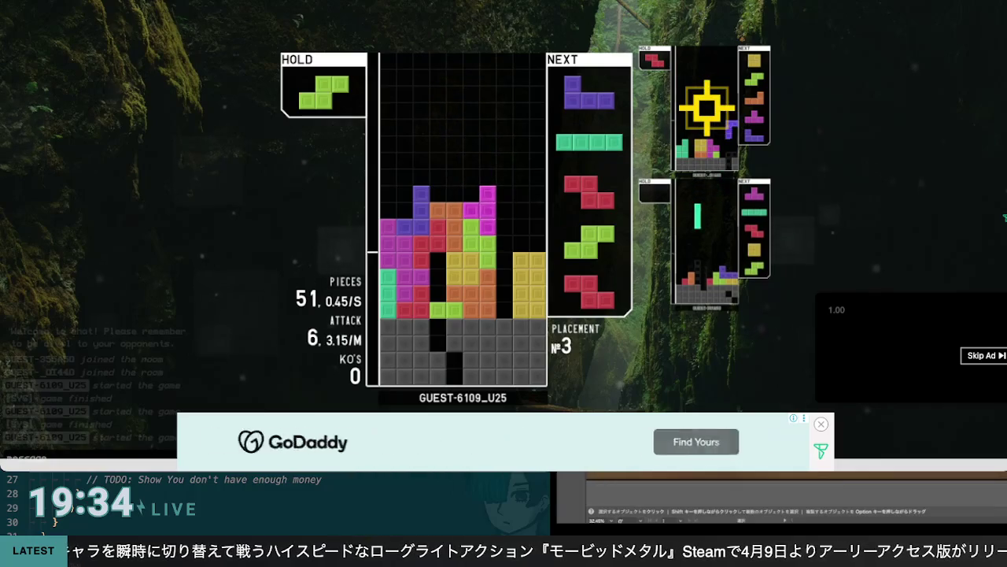
key("space")
key("Up")
key("Left")
key("Left")
key("Left")
key("Right")
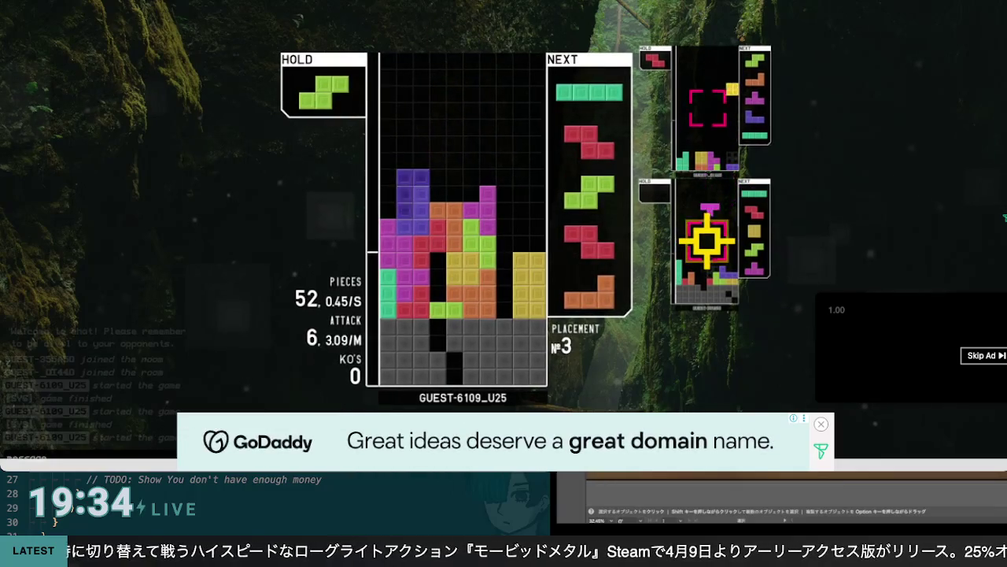
key("Left")
key("Left")
key("Left")
key("space")
Cycle the hold between S and Z, then lock a vertical Z onto the stack
key("Right")
key("Right")
key("Right")
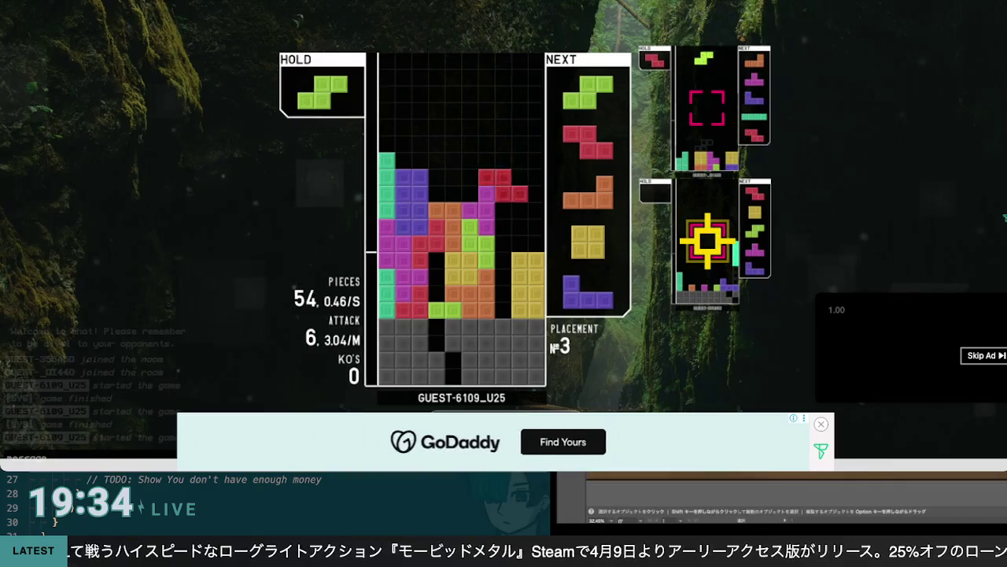
key("c")
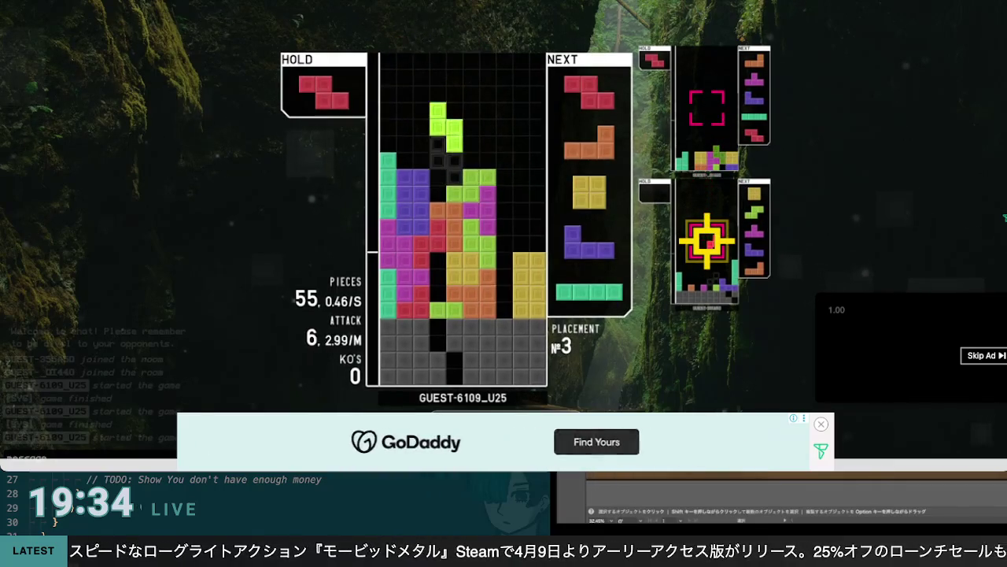
key("c")
key("Up")
key("Left")
key("Left")
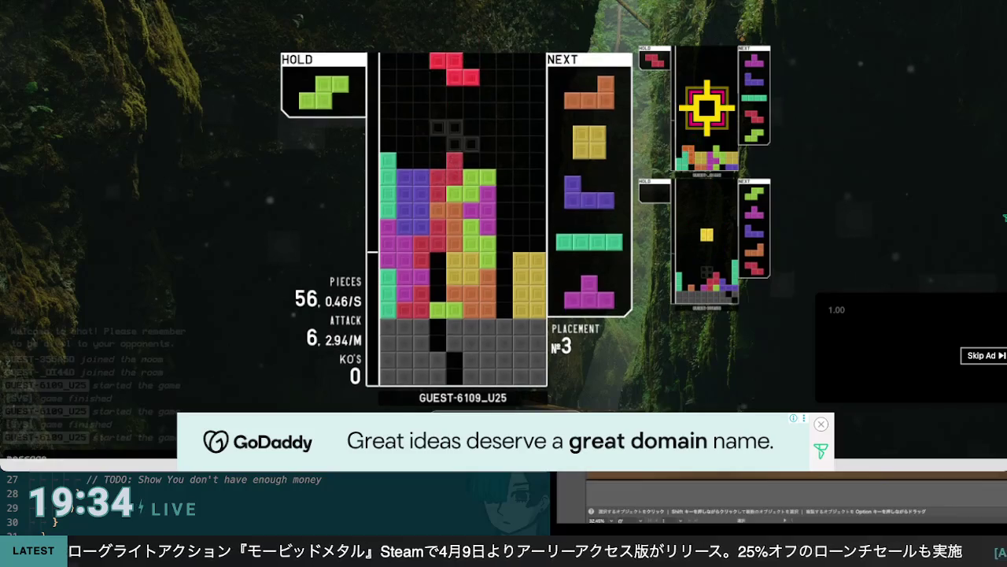
key("space")
Set the S on the right, the O on the right stack, and the L at the right wall
key("c")
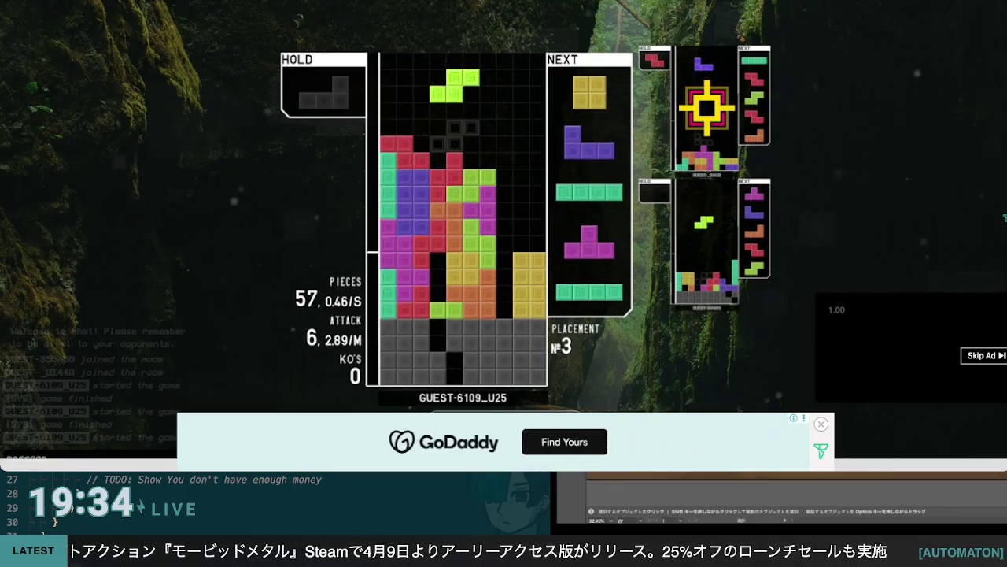
key("Right")
key("Right")
key("Right")
key("Up")
key("space")
key("Right")
key("Right")
key("Right")
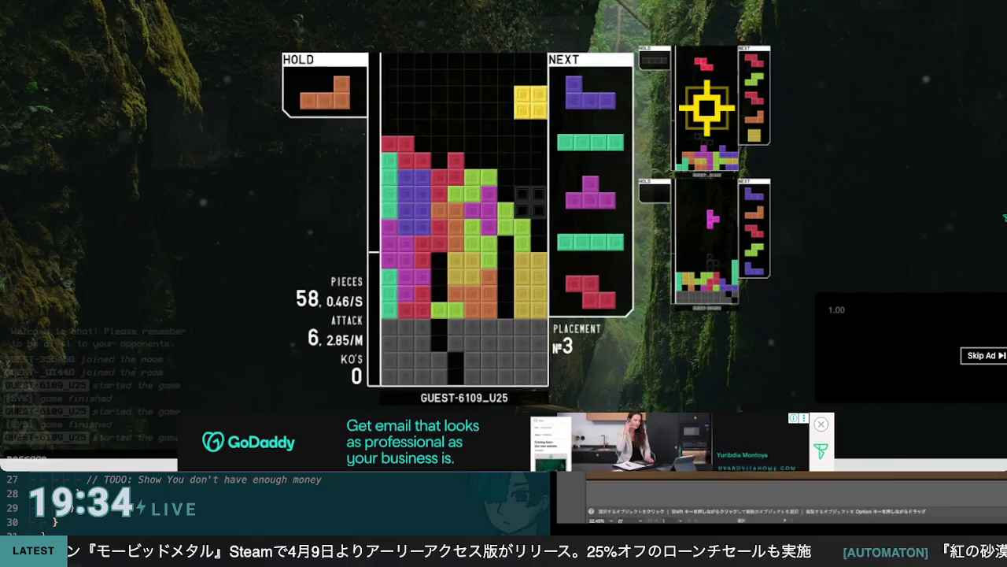
key("z")
key("Right")
key("Right")
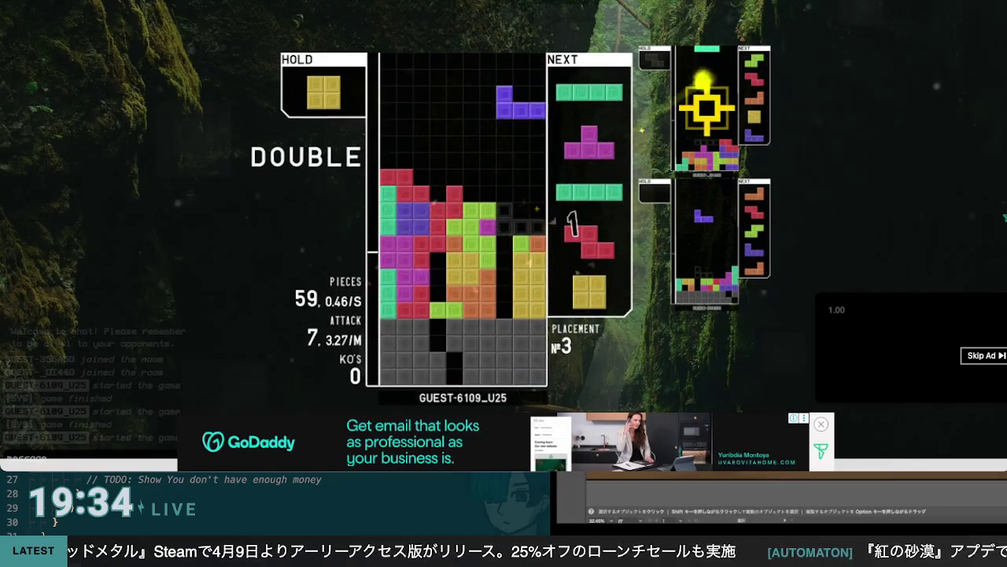
key("Down")
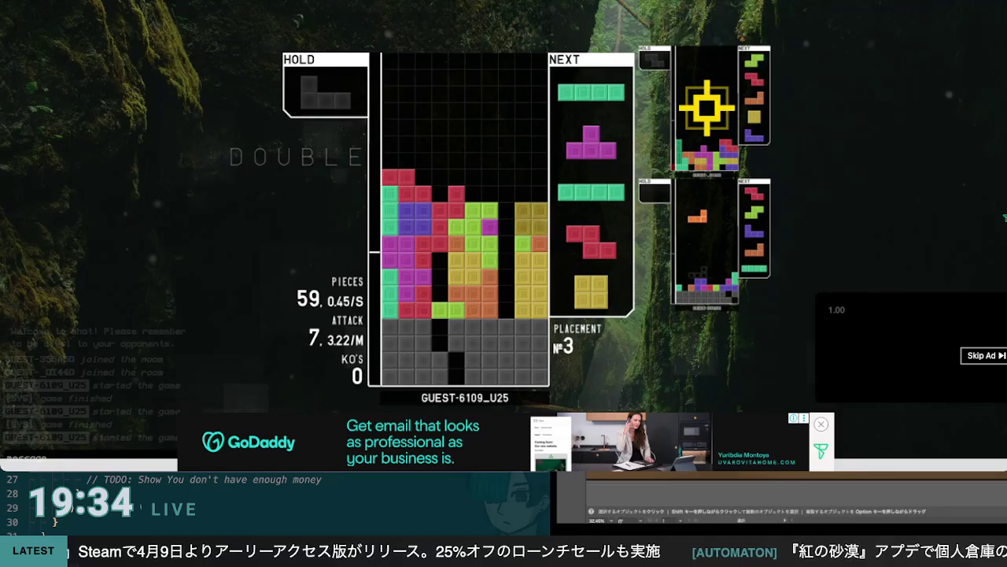
Drop an I into the right well to clear a line, then place the T and Z on the right
key("space")
key("Right")
key("Down")
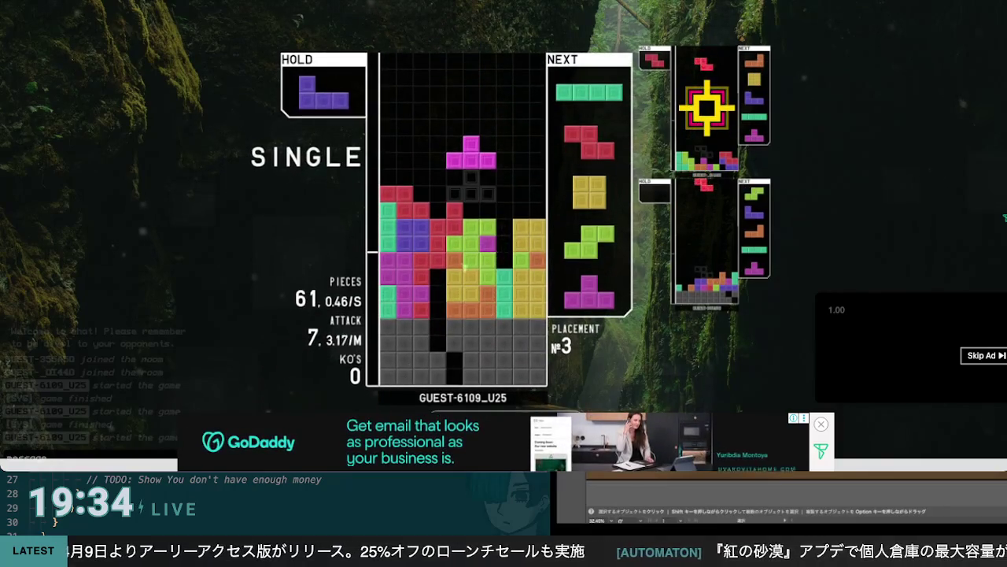
key("Up")
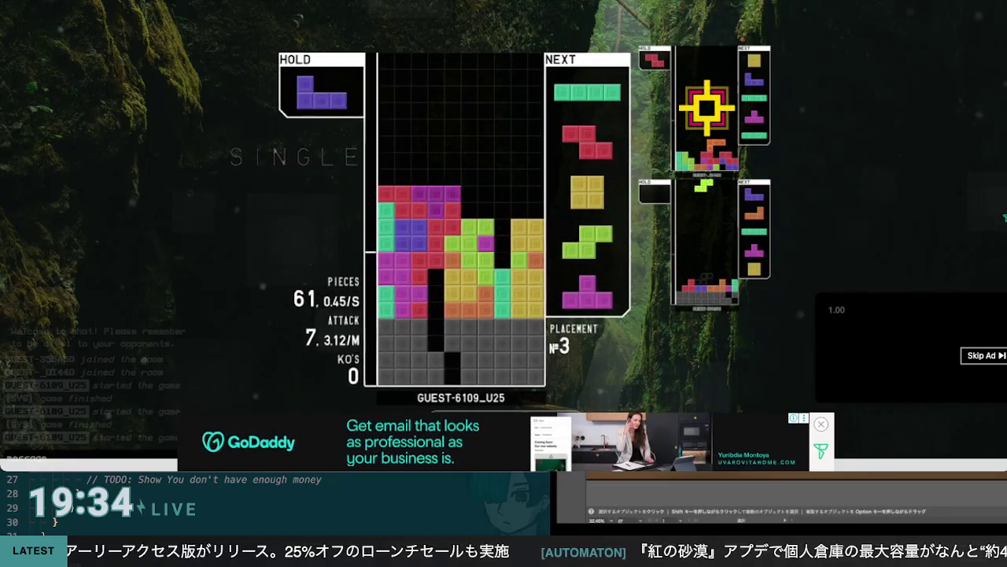
key("Right")
key("Right")
key("Right")
key("Down")
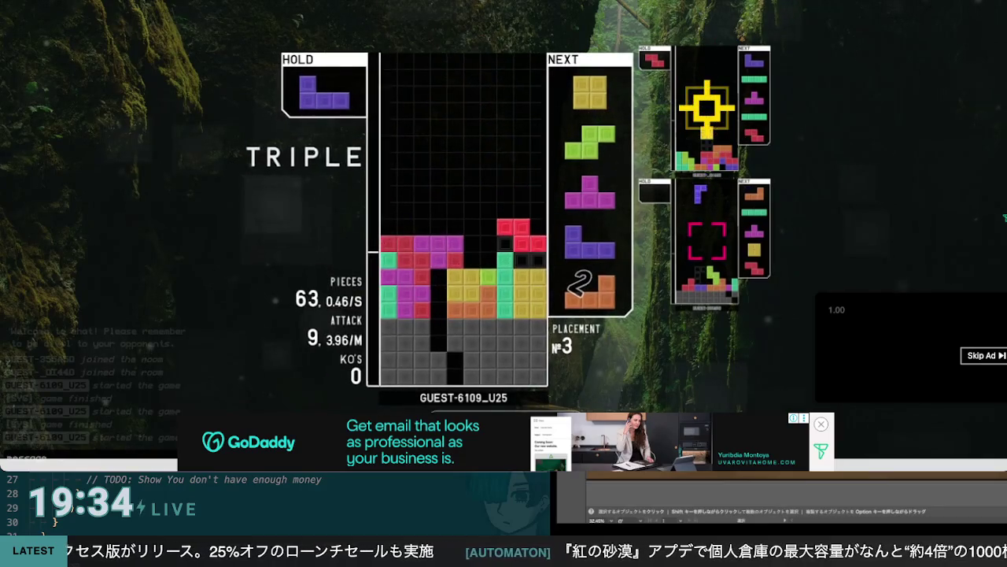
Clear a single line with a vertical S and two more lines with a vertical J
key("Right")
key("Right")
key("Right")
key("Up")
key("Right")
key("space")
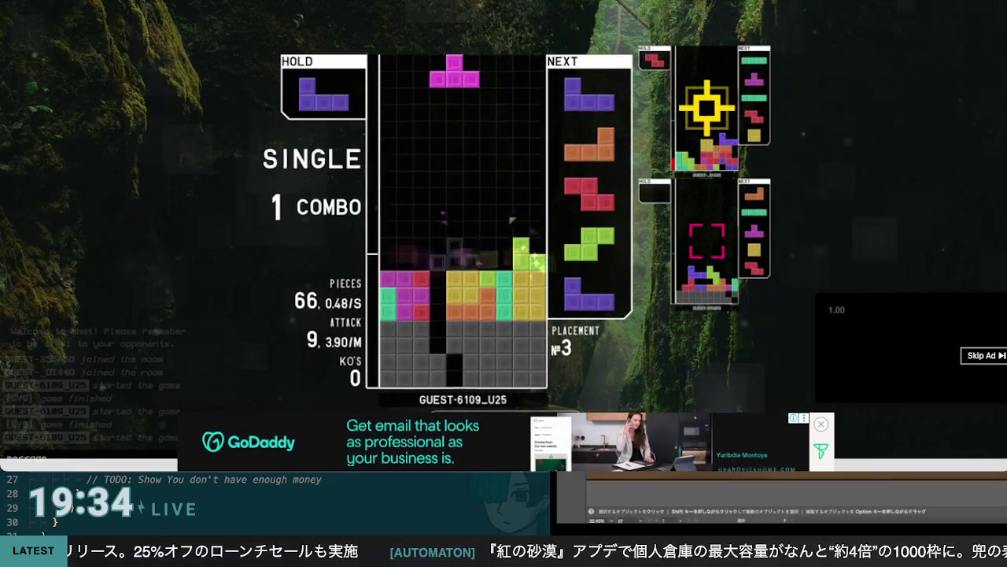
key("z")
key("Left")
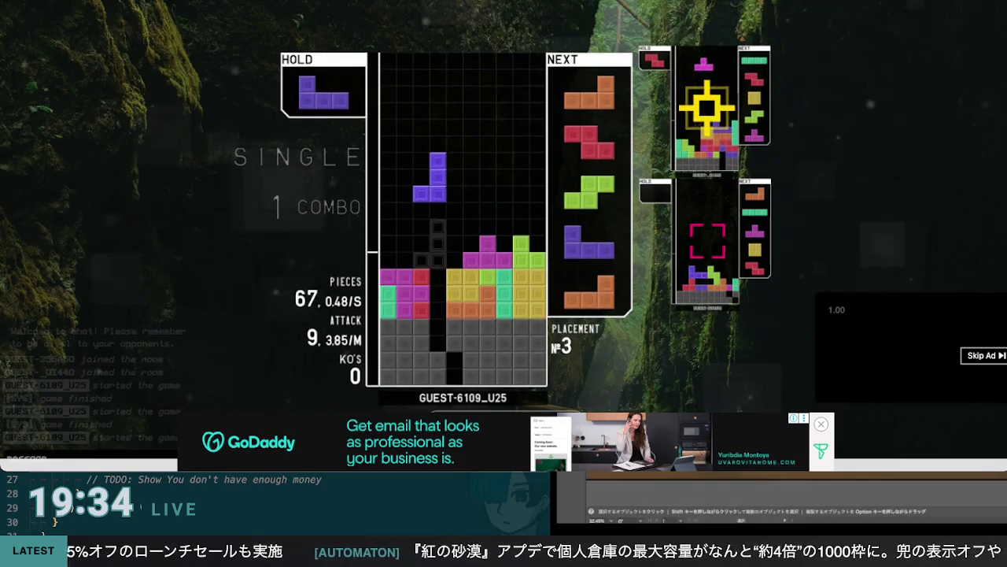
key("space")
key("Left")
key("Left")
key("Left")
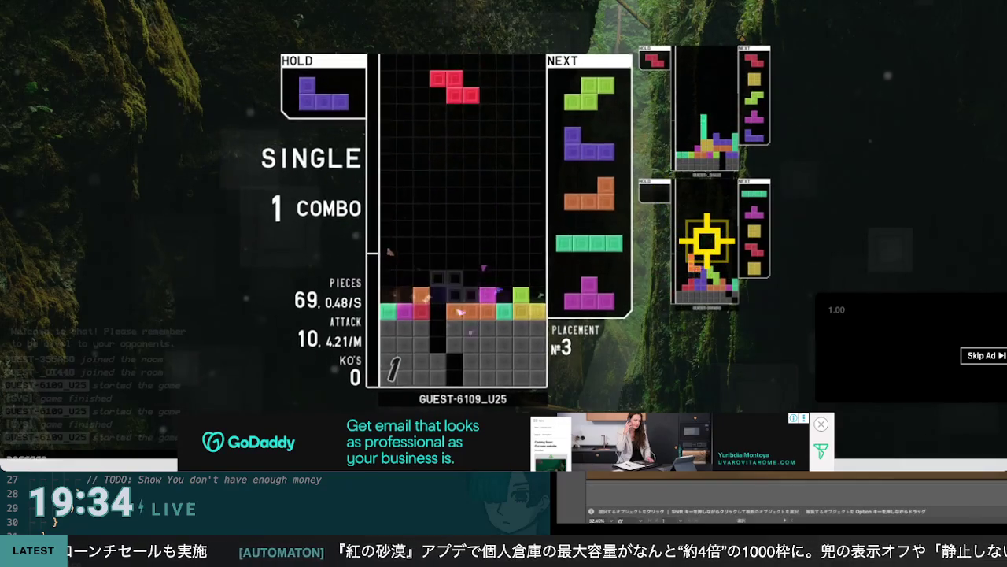
Place a vertical Z and an S on the right and lock a J at the far left
key("Right")
key("Up")
key("Right")
key("Right")
key("Right")
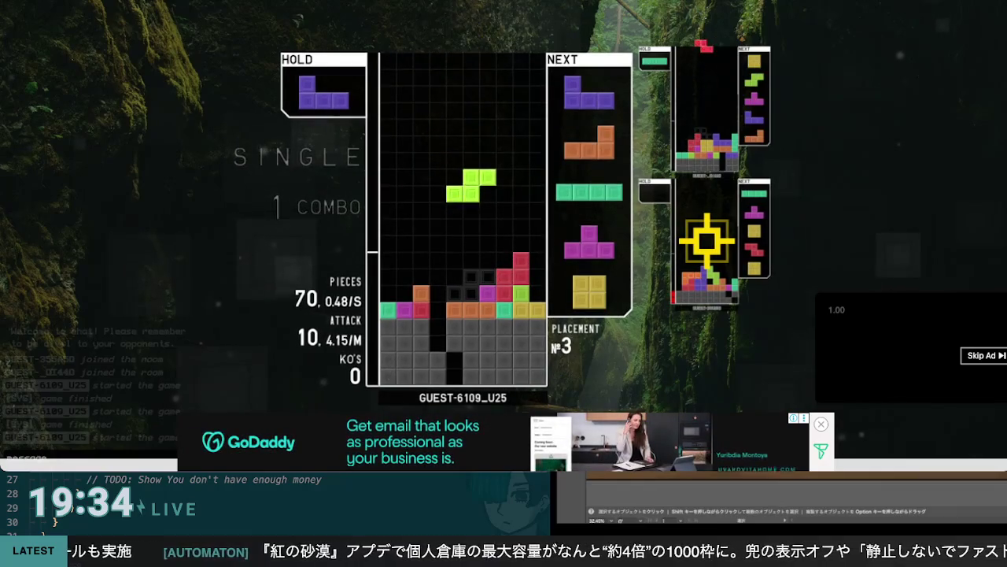
key("space")
key("Left")
key("Left")
key("Left")
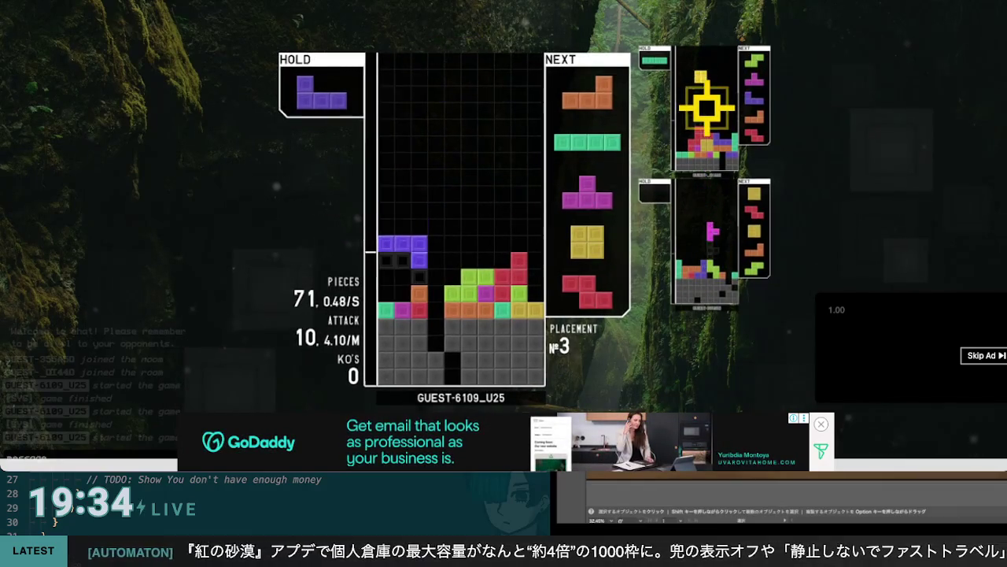
key("space")
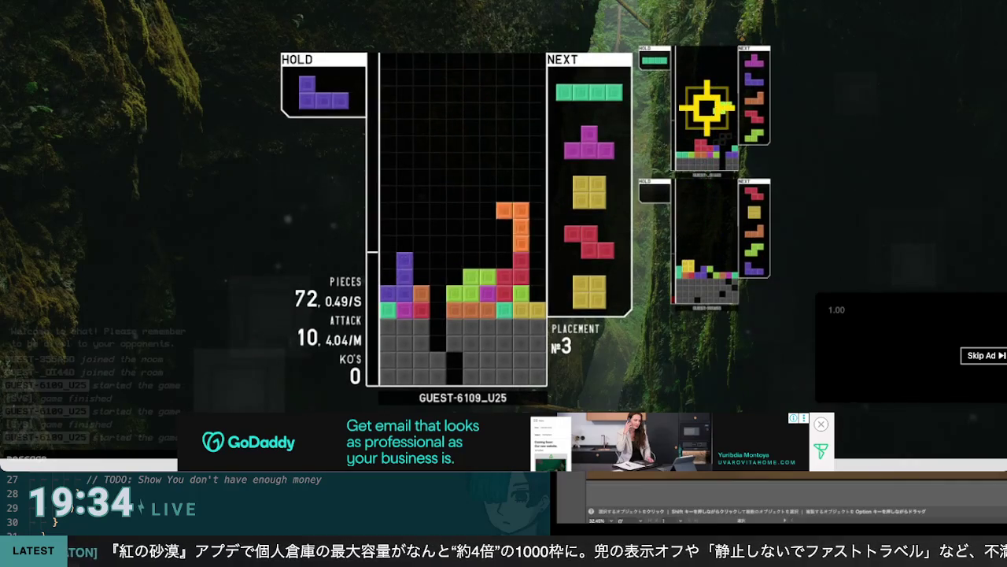
Hold the L, place the J, and drop a vertical I into the well for a triple
key("c")
key("Right")
key("Right")
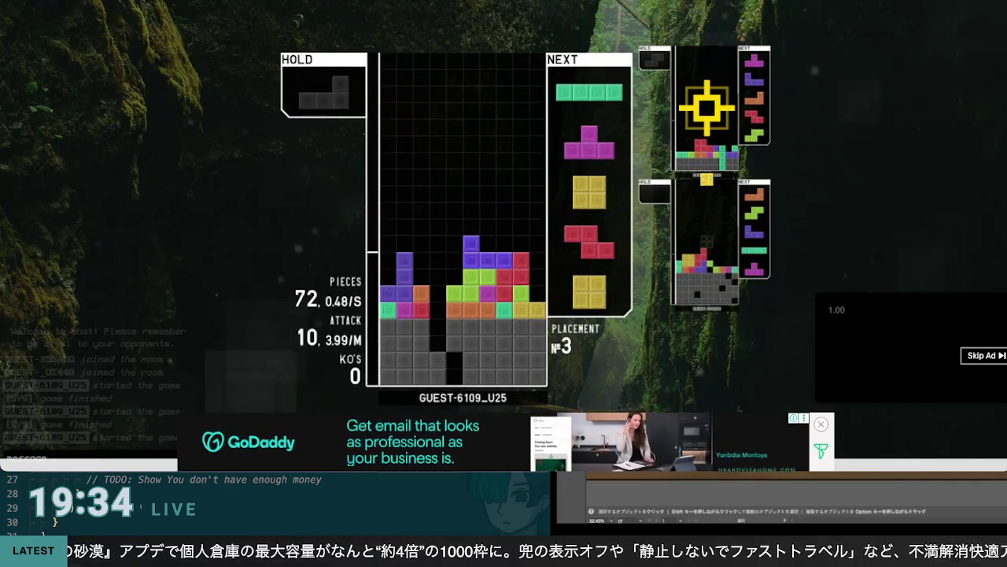
key("Up")
key("Left")
key("Left")
key("space")
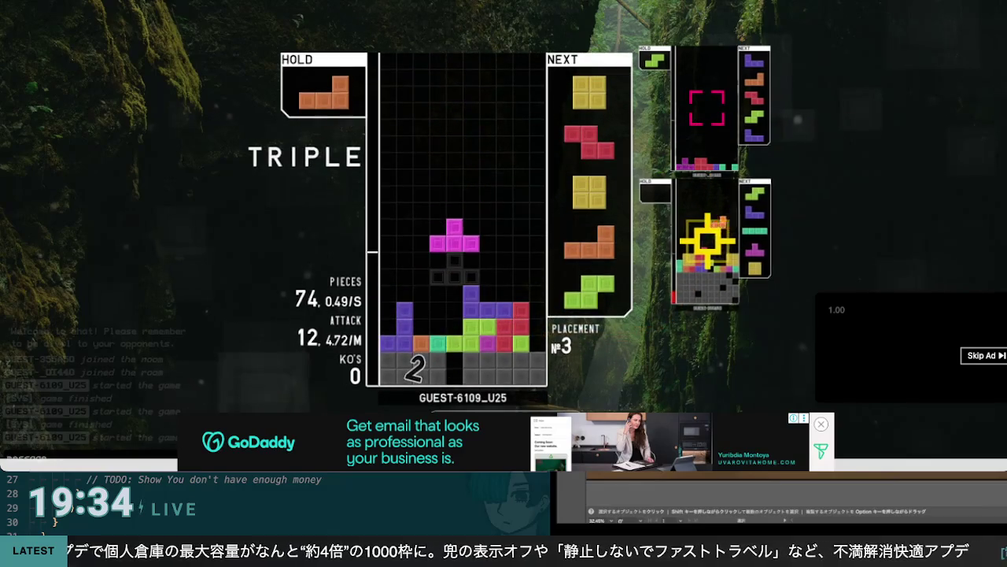
key("Left")
key("Left")
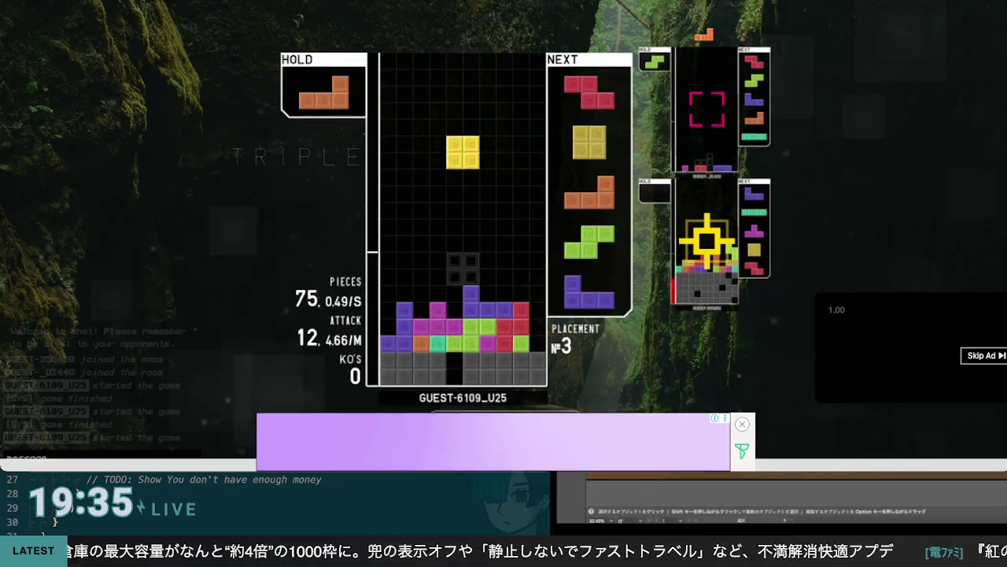
Lock the T, place the O two columns right, and lower a vertical Z on the left
key("Right")
key("Right")
key("space")
key("Up")
key("Left")
key("Left")
key("Down")
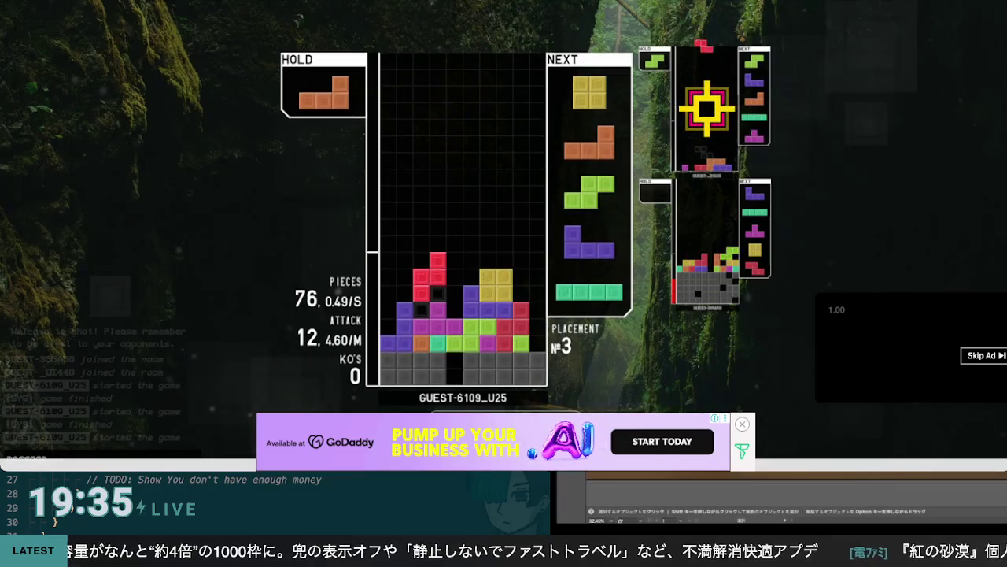
Swap the O into hold and lock the L against the left wall
key("c")
key("z")
key("Right")
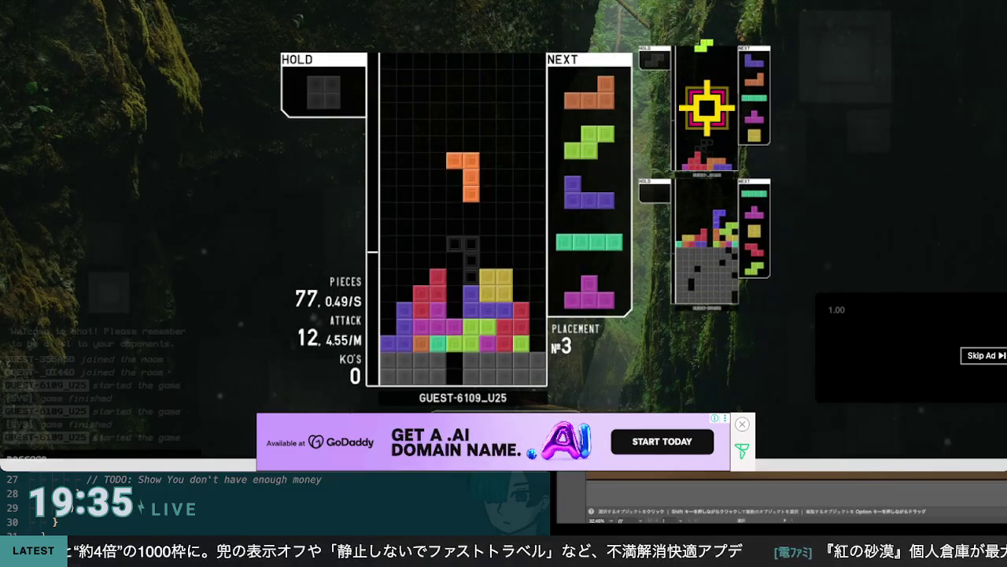
key("Left")
key("Left")
key("Left")
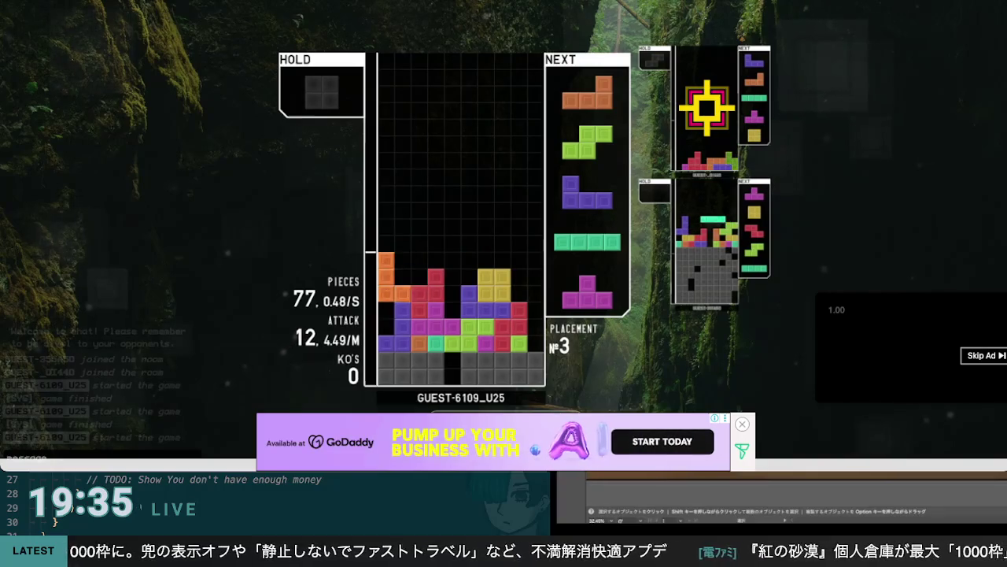
key("space")
Stand a second L upright beside the first on the left stack
key("z")
key("Left")
key("Left")
key("Down")
key("z")
key("Left")
key("Left")
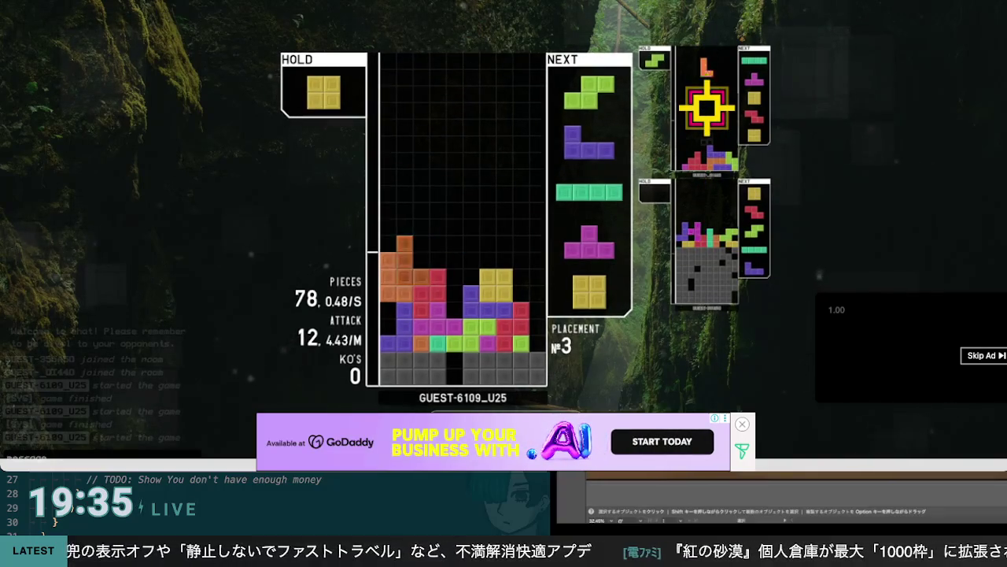
key("space")
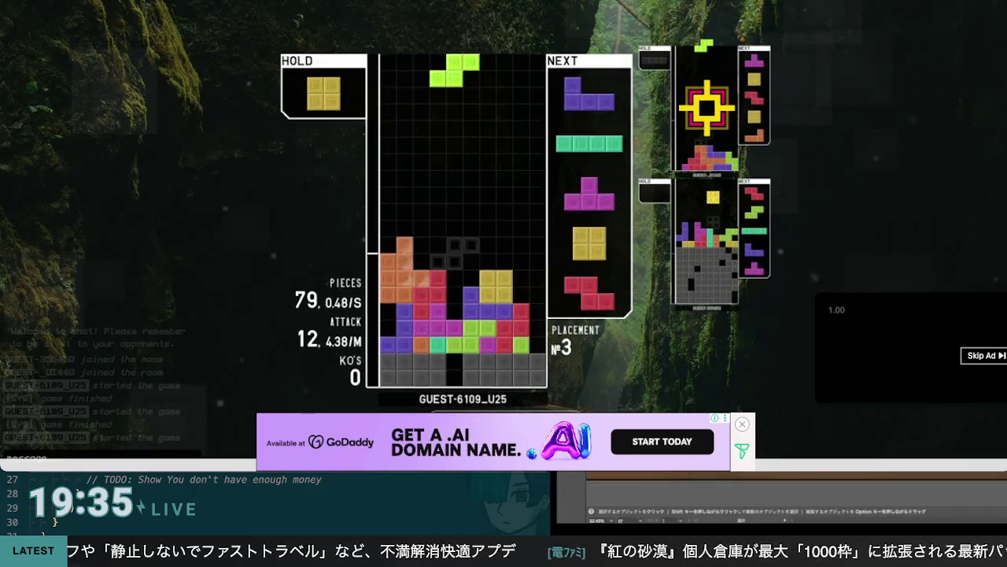
Hold the S, drop the O on the right, and fit the J into its gap
key("z")
key("Down")
key("c")
key("Right")
key("Right")
key("Right")
key("space")
key("z")
key("z")
key("Down")
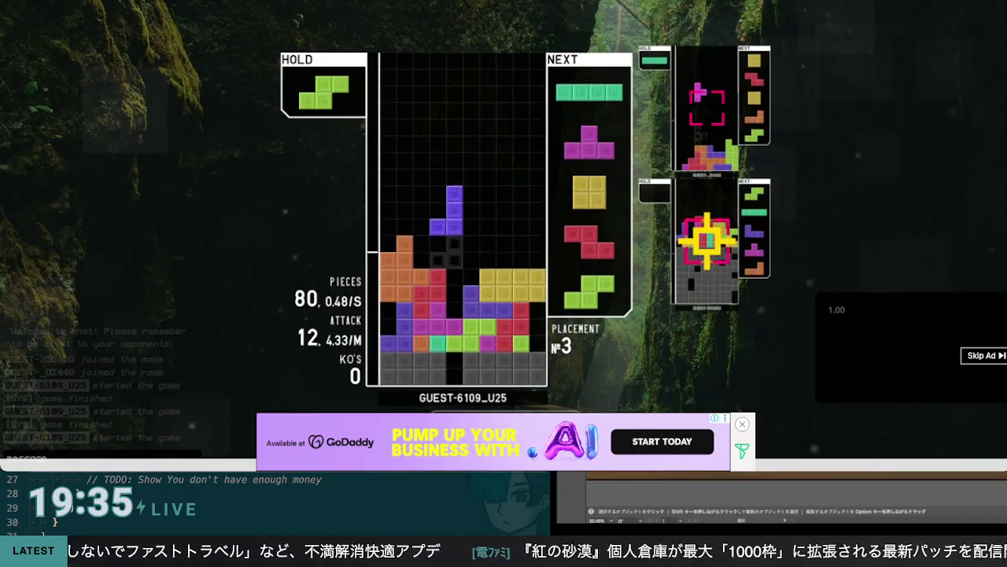
key("space")
Set an I on the right, then swap the O for the S and lock it to clear a single
key("Right")
key("Right")
key("Right")
key("Down")
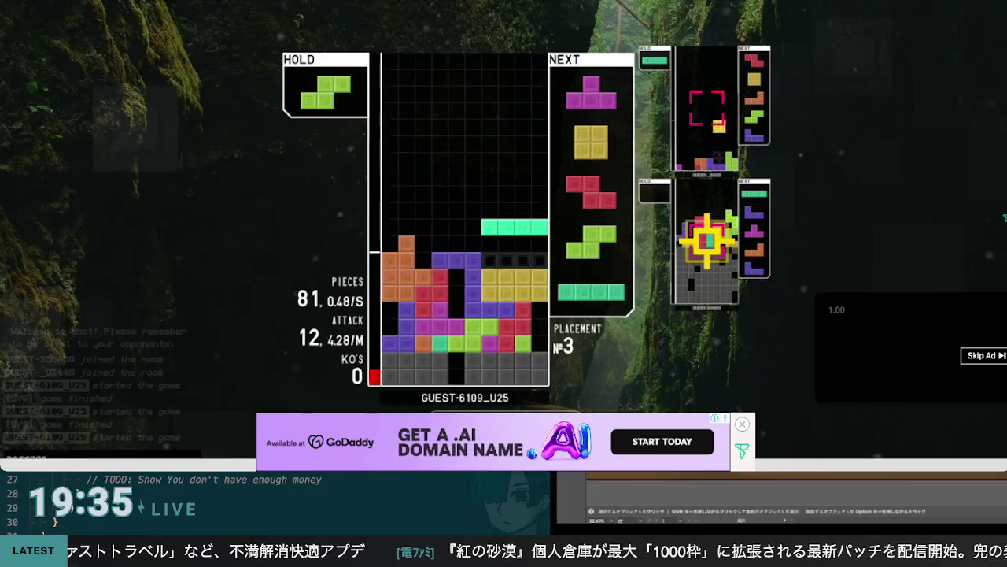
key("space")
key("Right")
key("Right")
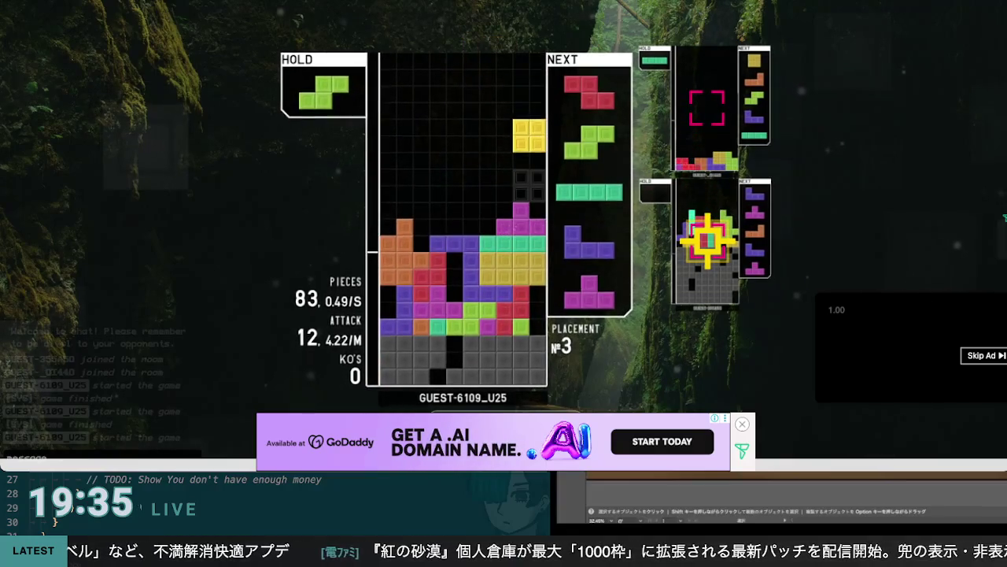
key("c")
key("Down")
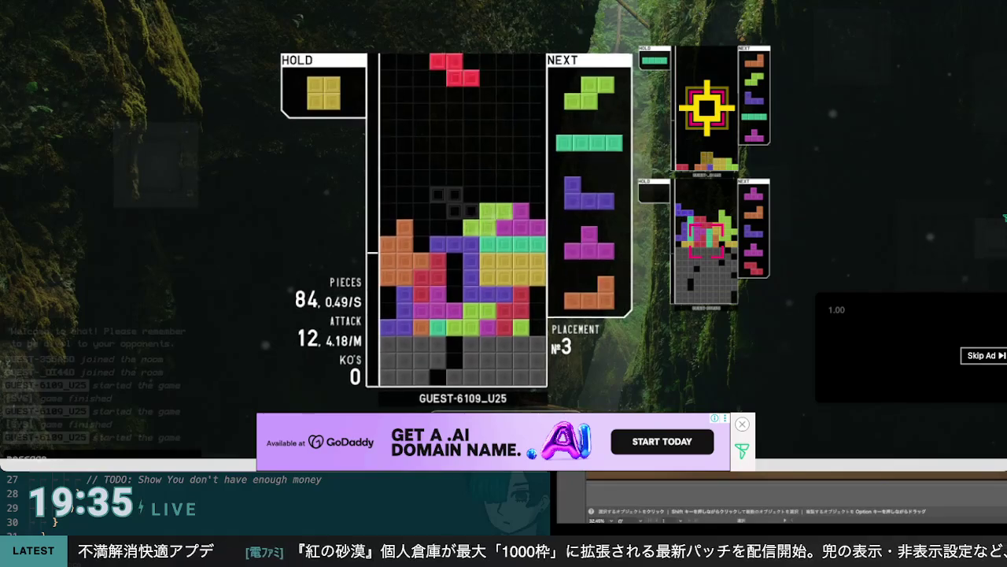
key("space")
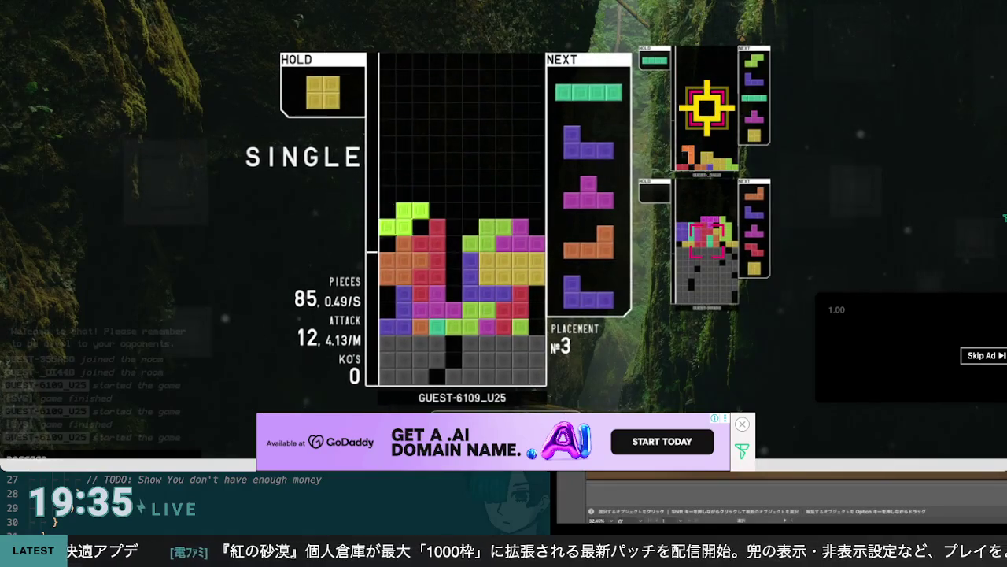
Place the O at the left wall, lock the J, drop a vertical S, and bring out the held L
key("Left")
key("Left")
key("Left")
key("Down")
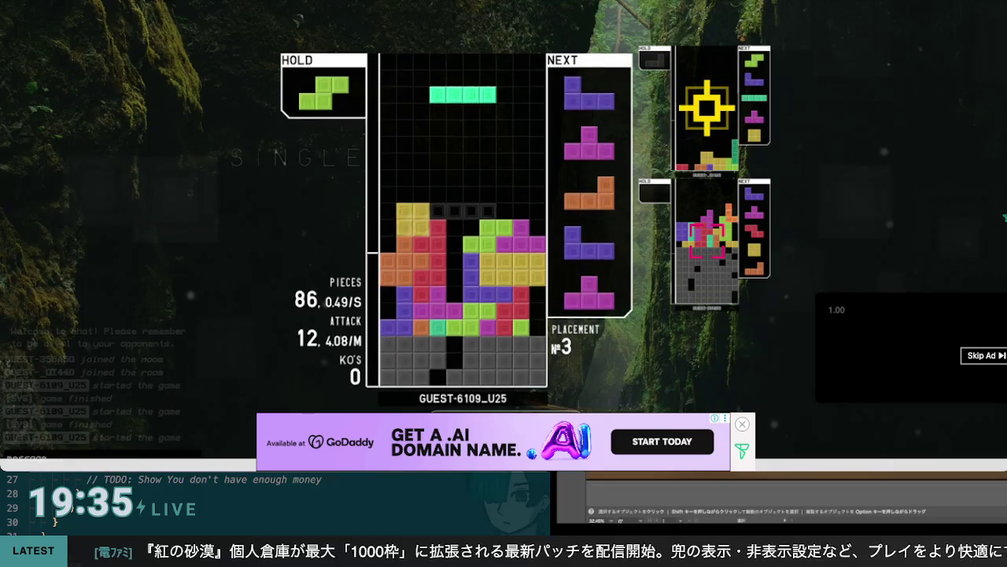
key("space")
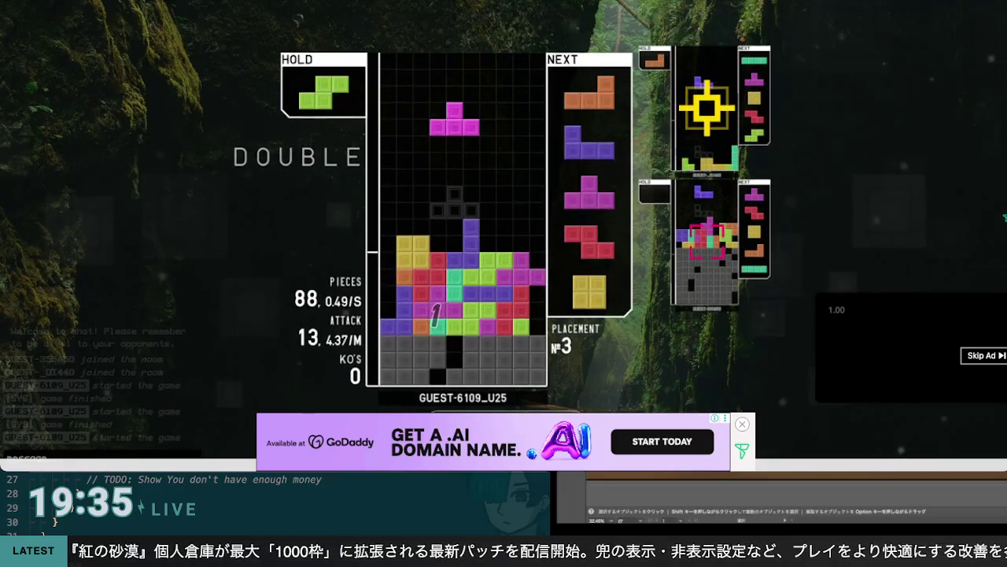
key("Up")
key("Down")
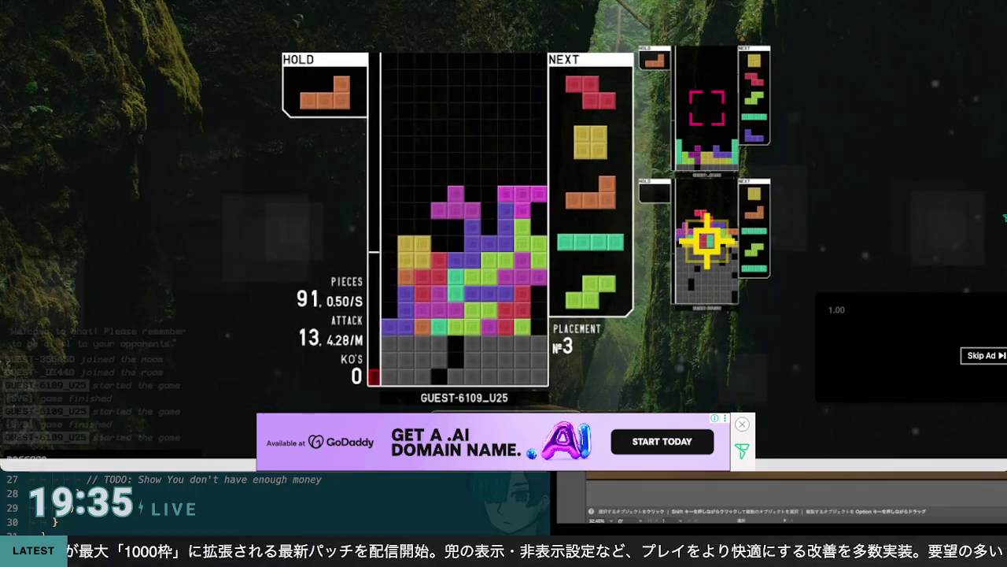
key("c")
key("Right")
key("Right")
key("Right")
key("Up")
Lock the L and O, hold the Z, and clear a double with a vertical I at left
key("space")
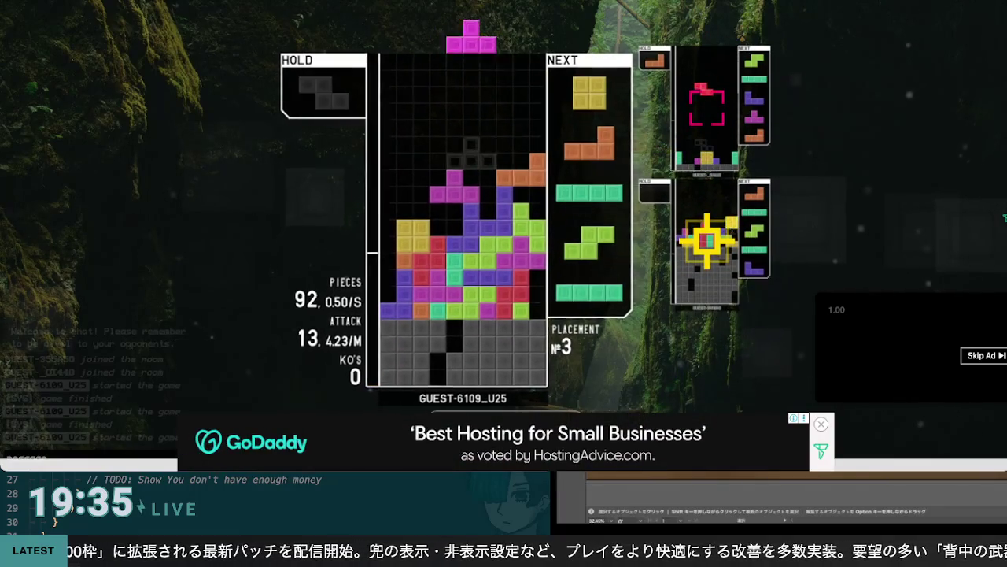
key("space")
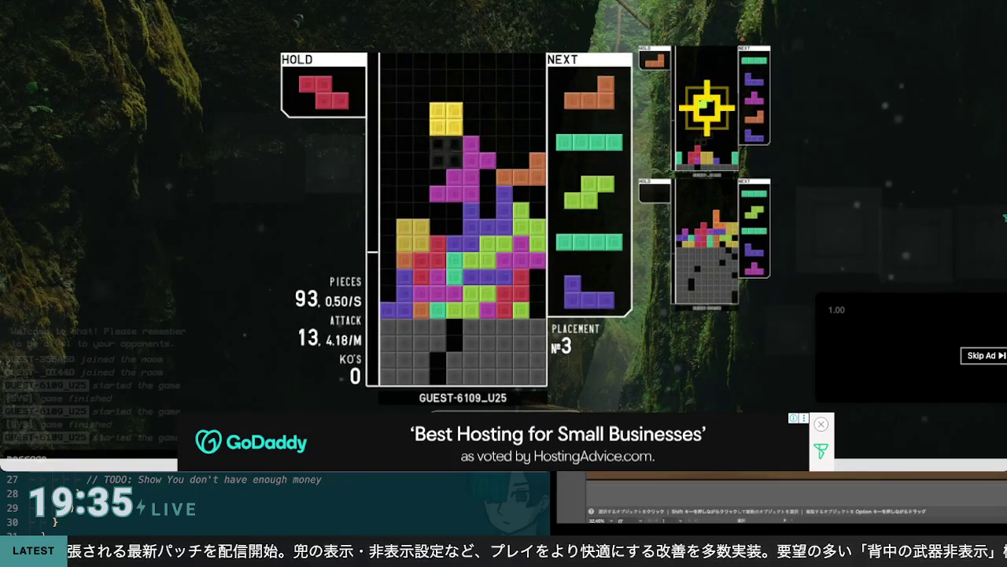
key("Left")
key("Left")
key("Left")
key("space")
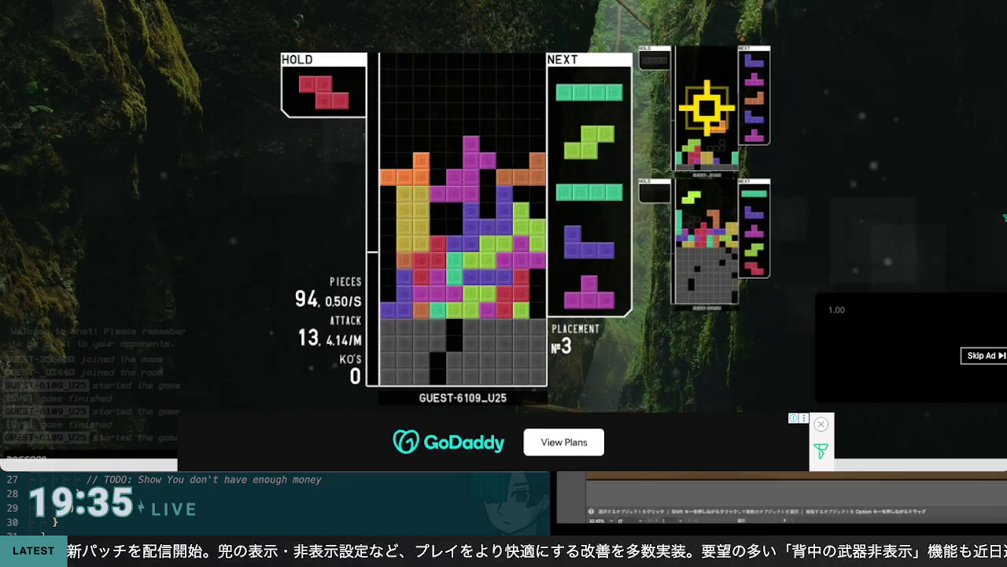
key("space")
key("Up")
key("Left")
key("Left")
key("Left")
key("space")
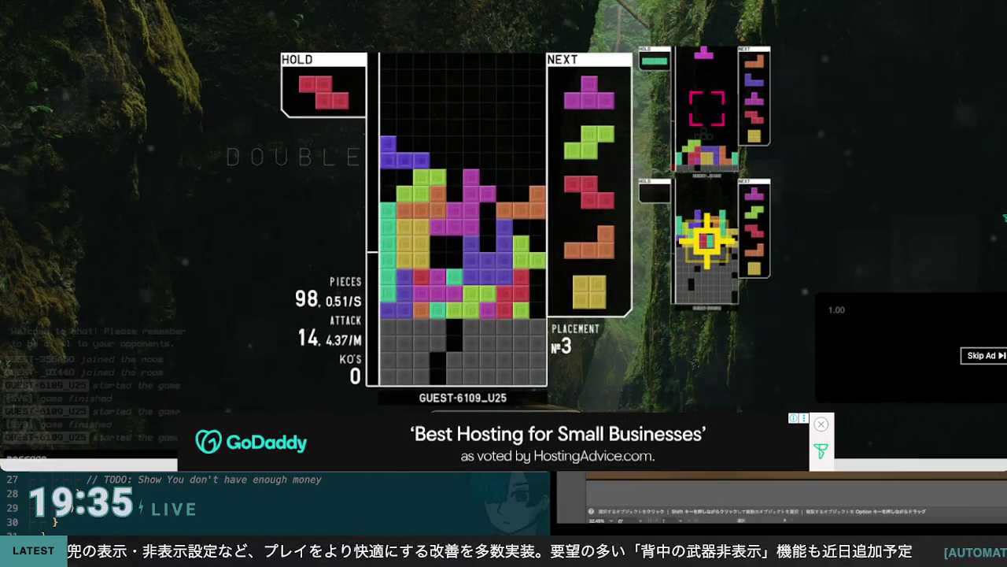
Swap the J and Z through hold, set the Z at the left edge, and lock the J right
key("c")
key("Up")
key("Left")
key("Left")
key("Left")
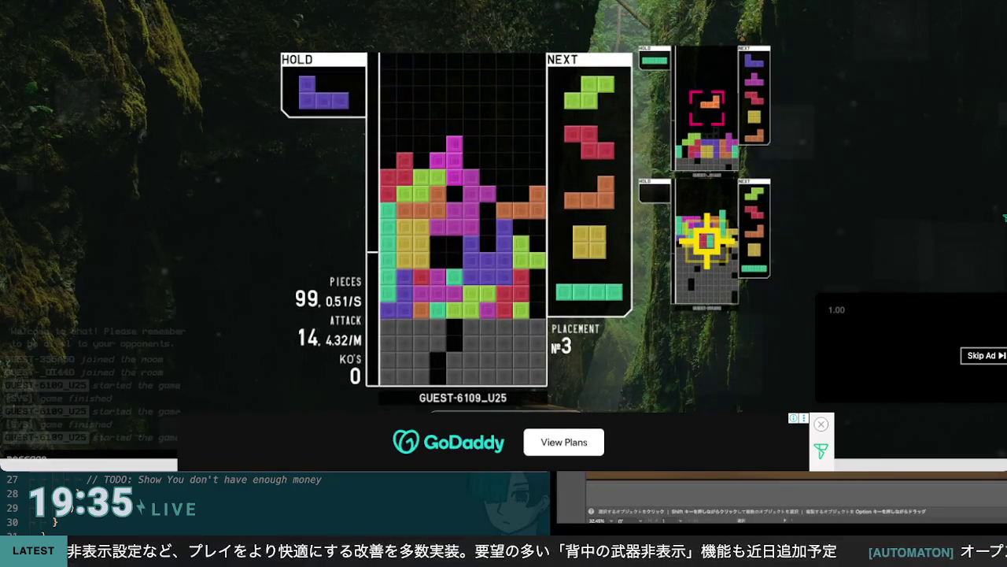
key("c")
key("Up")
key("Up")
key("Right")
key("Right")
key("Right")
key("space")
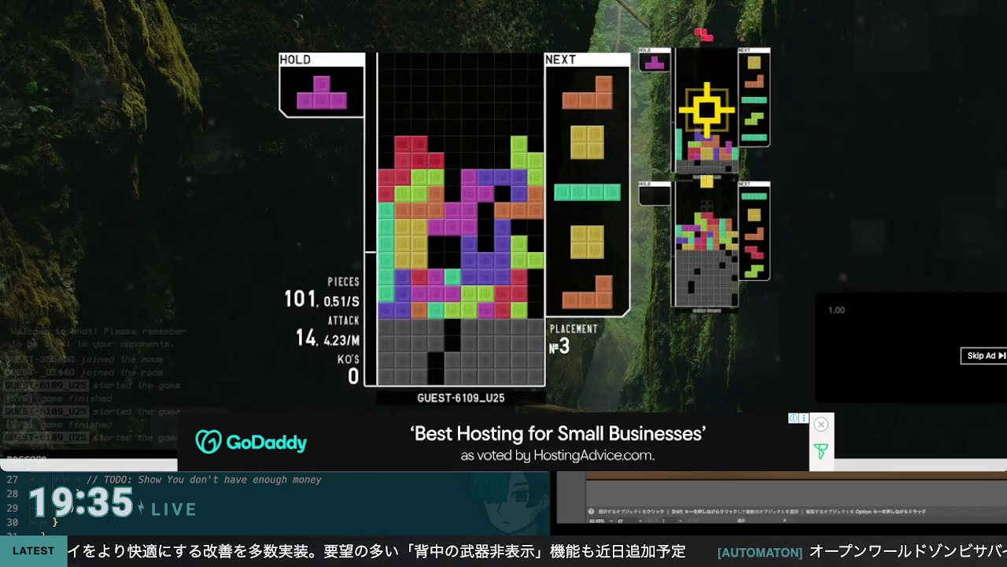
Lock the red piece left-centre, move the L right, drop the O mid-stack, and position the T
key("space")
key("Up")
key("Right")
key("Right")
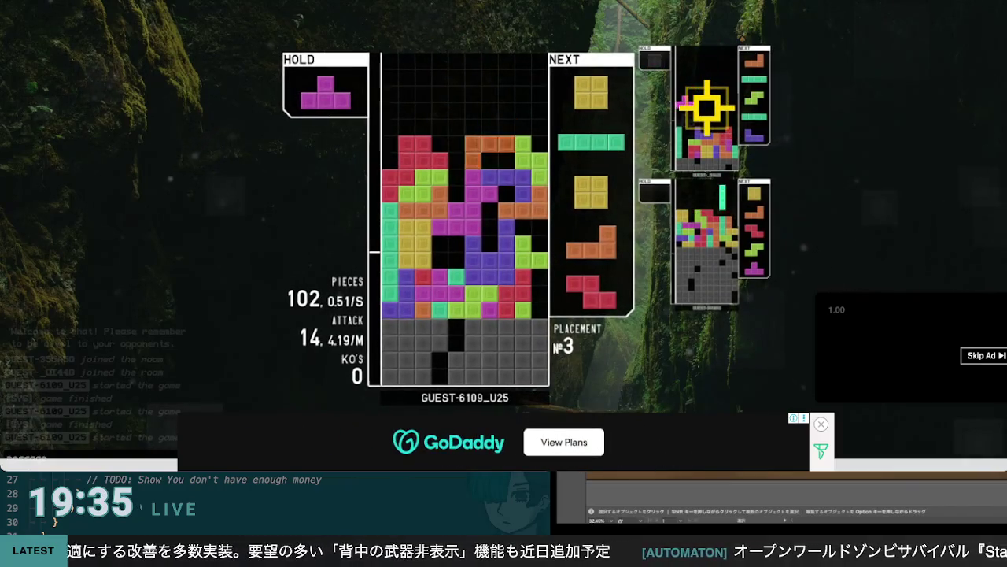
key("Right")
key("space")
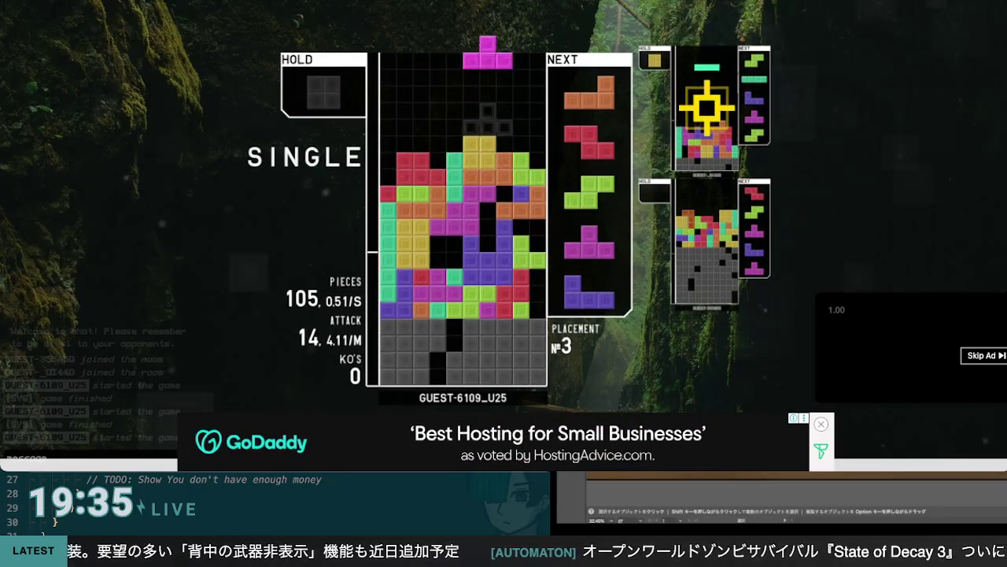
key("Up")
key("Up")
key("Right")
key("Right")
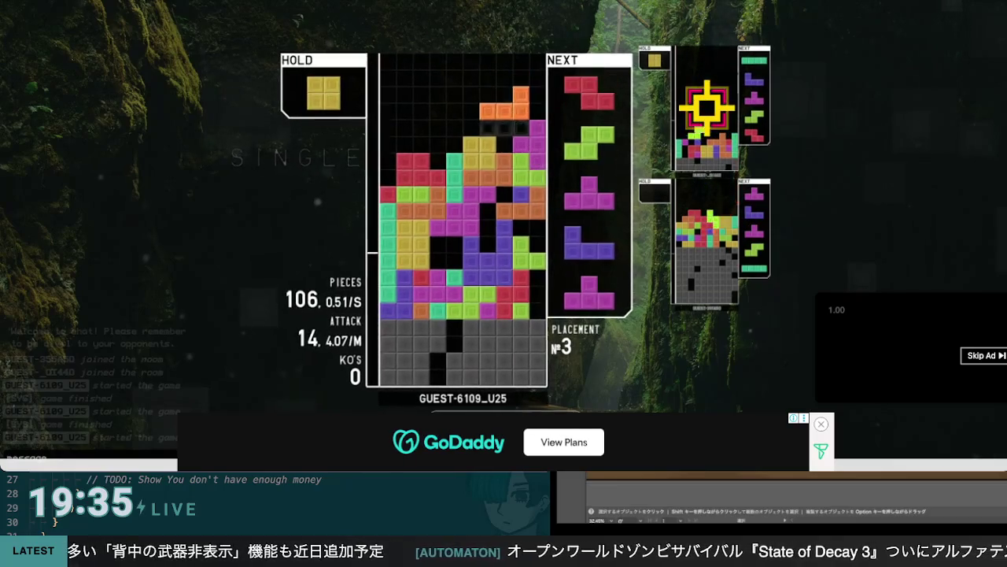
Drop a vertical Z and a vertical S onto the left-top stack
key("Up")
key("Left")
key("Left")
key("Left")
key("space")
key("Up")
key("Left")
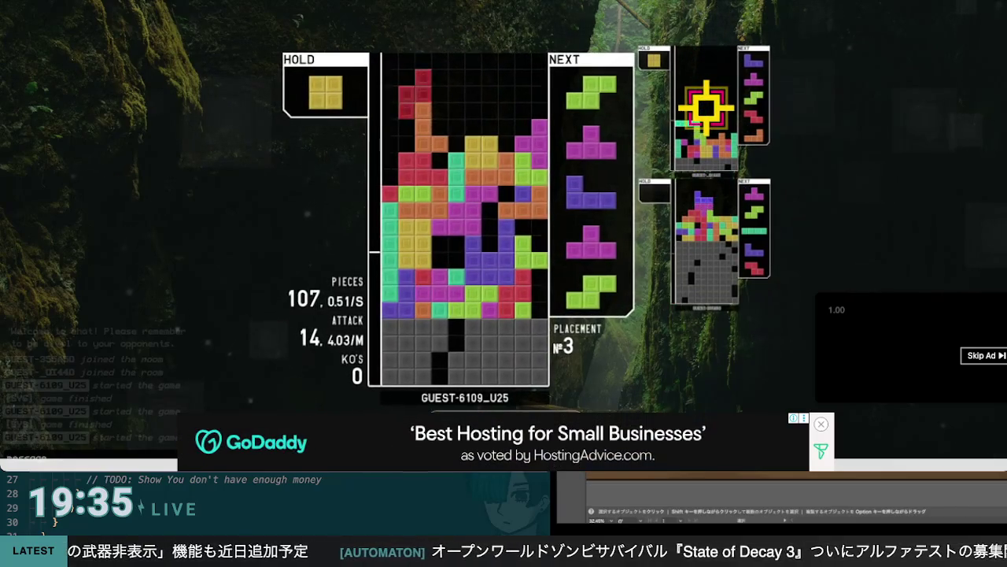
key("space")
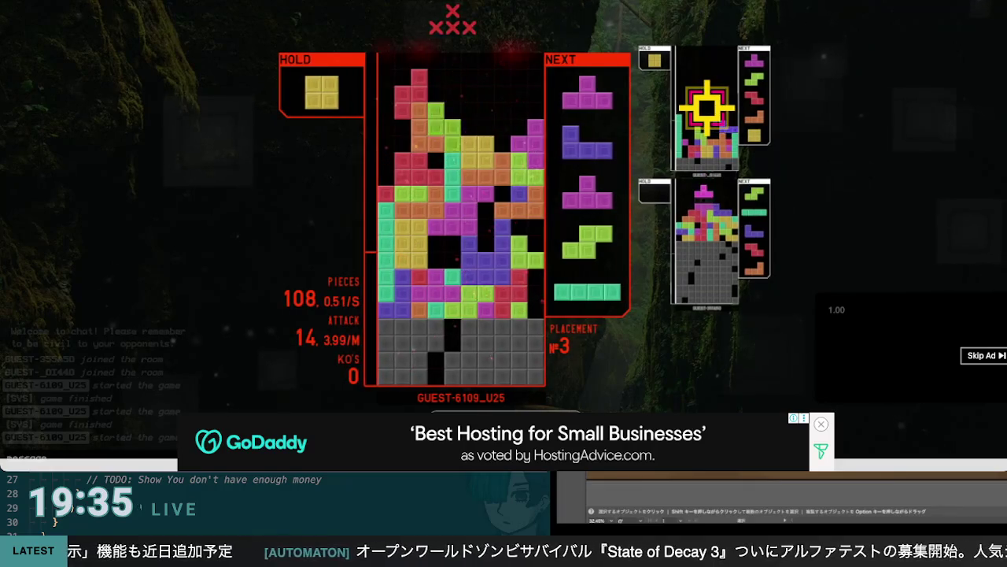
Hard-drop a downward-pointing T and a rotated J onto the right-side stack
key("Up")
key("Up")
key("Right")
key("Right")
key("Right")
key("space")
key("Up")
key("Right")
key("Right")
key("Right")
key("space")
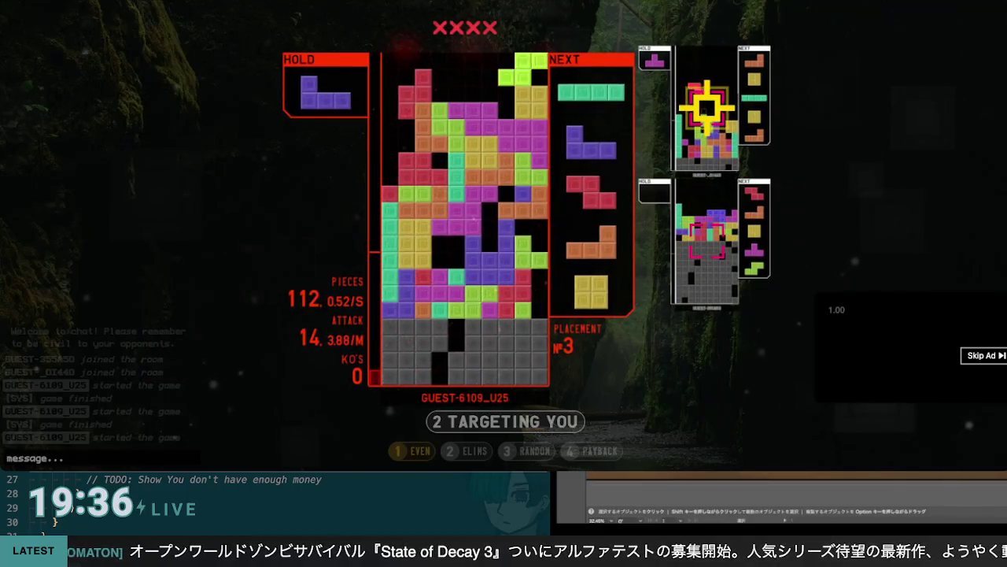
Drop an S on the left and a vertical I on the right
key("Left")
key("space")
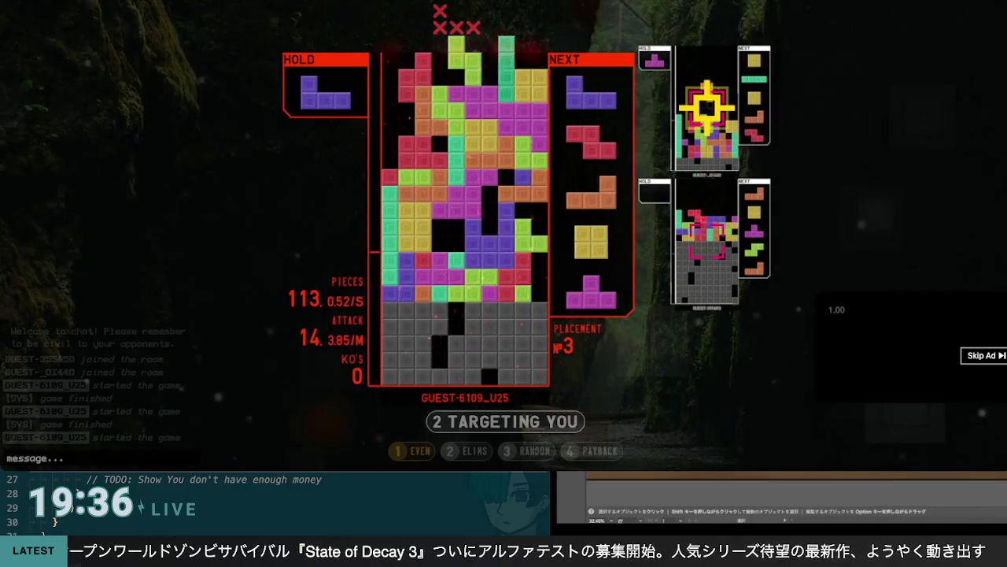
key("Up")
key("Right")
key("Right")
key("space")
Clear a single with a rotated J at the far left, then turn the next Z vertical
key("Left")
key("Left")
key("Left")
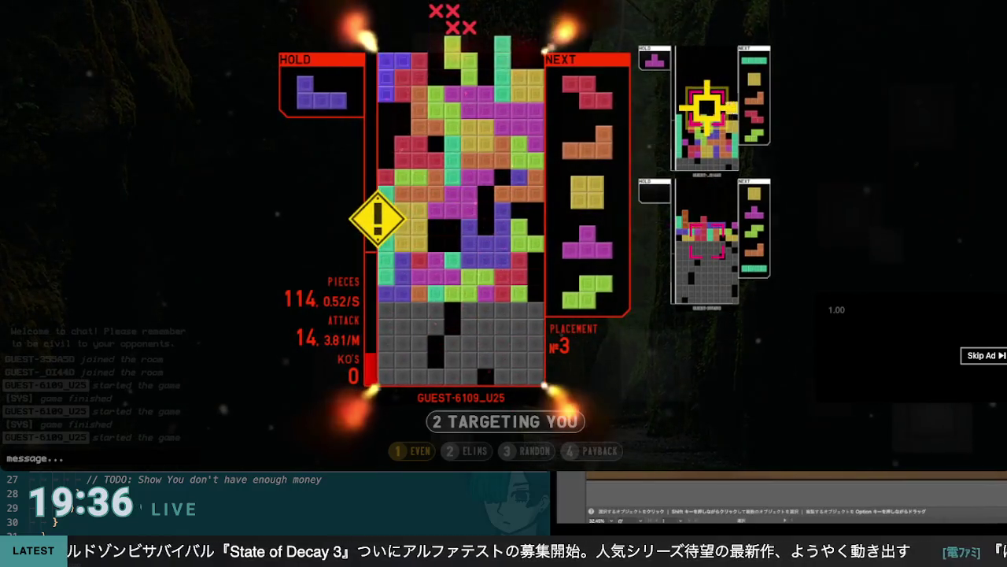
key("Up")
key("space")
key("Up")
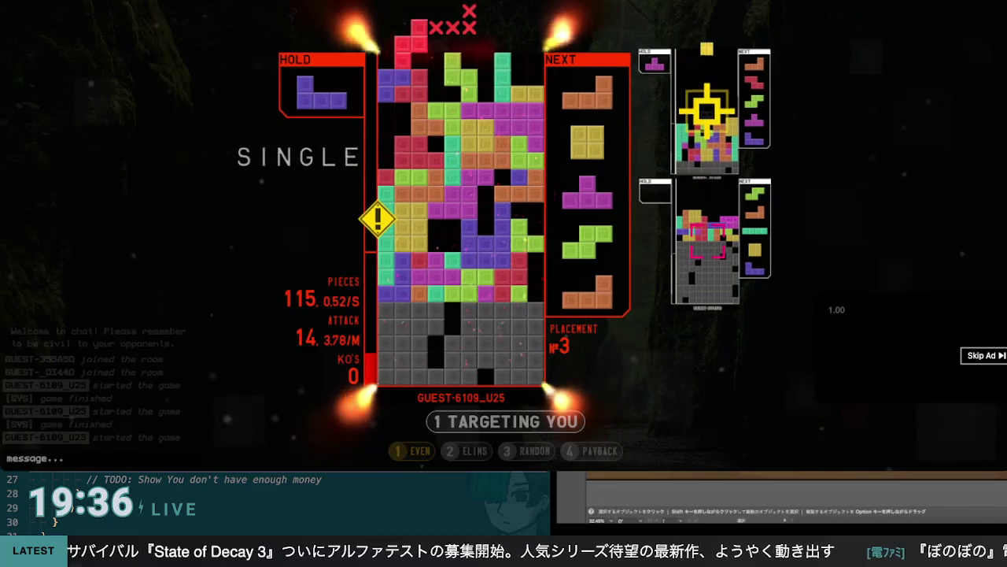